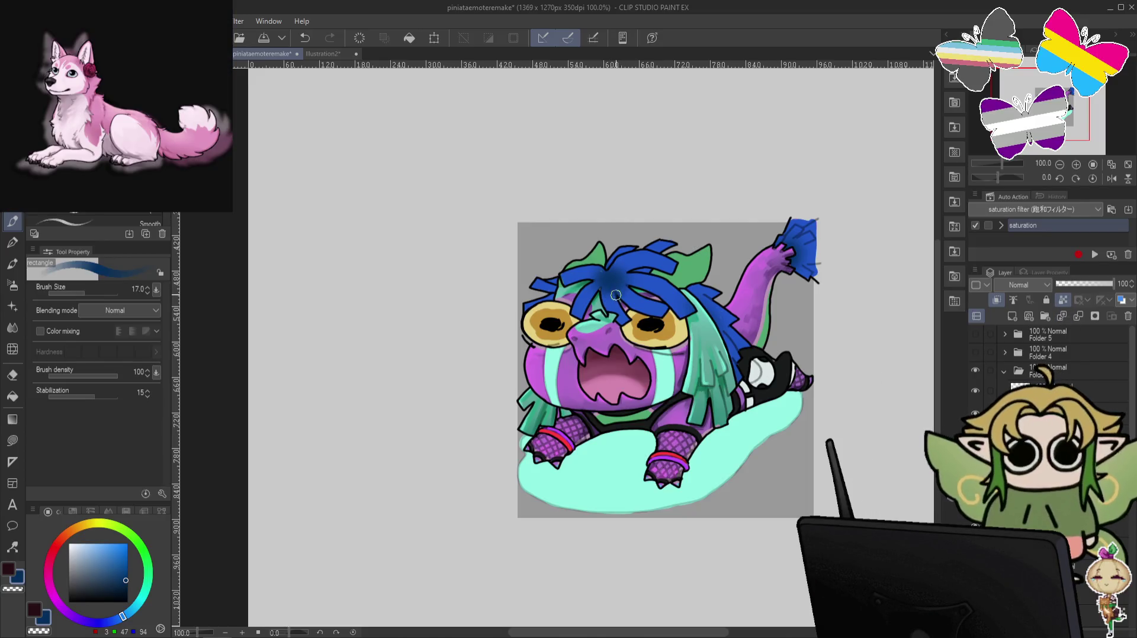
Paint over the shrieking dragon's blue hair, shrinking then slightly enlarging the brush.
key(bracketleft)
key(bracketleft)
key(bracketleft)
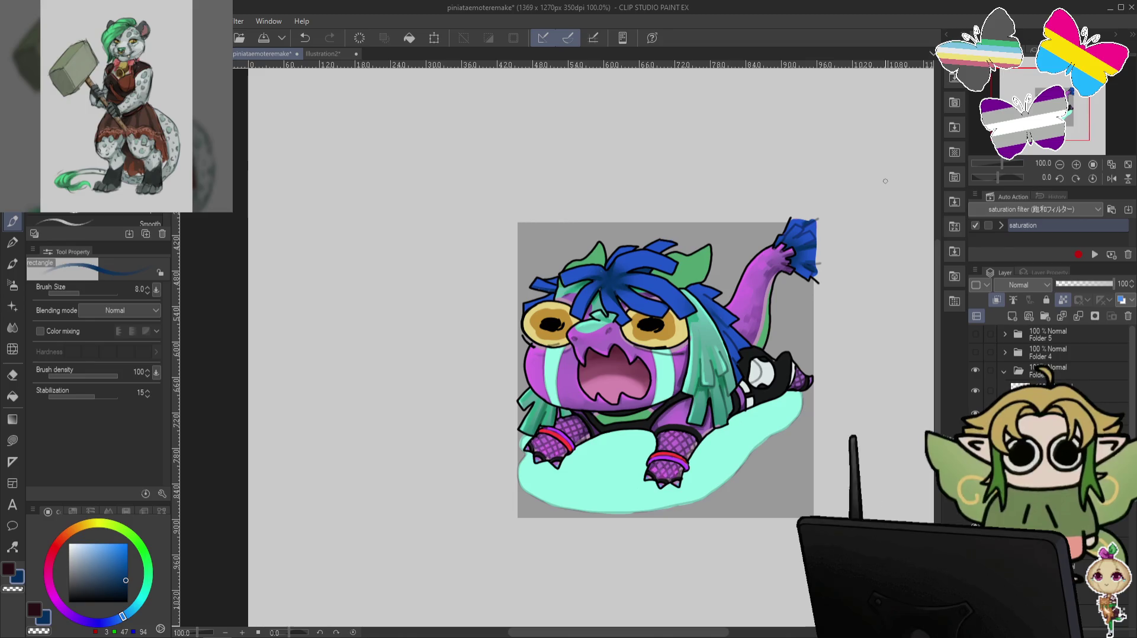
key(bracketright)
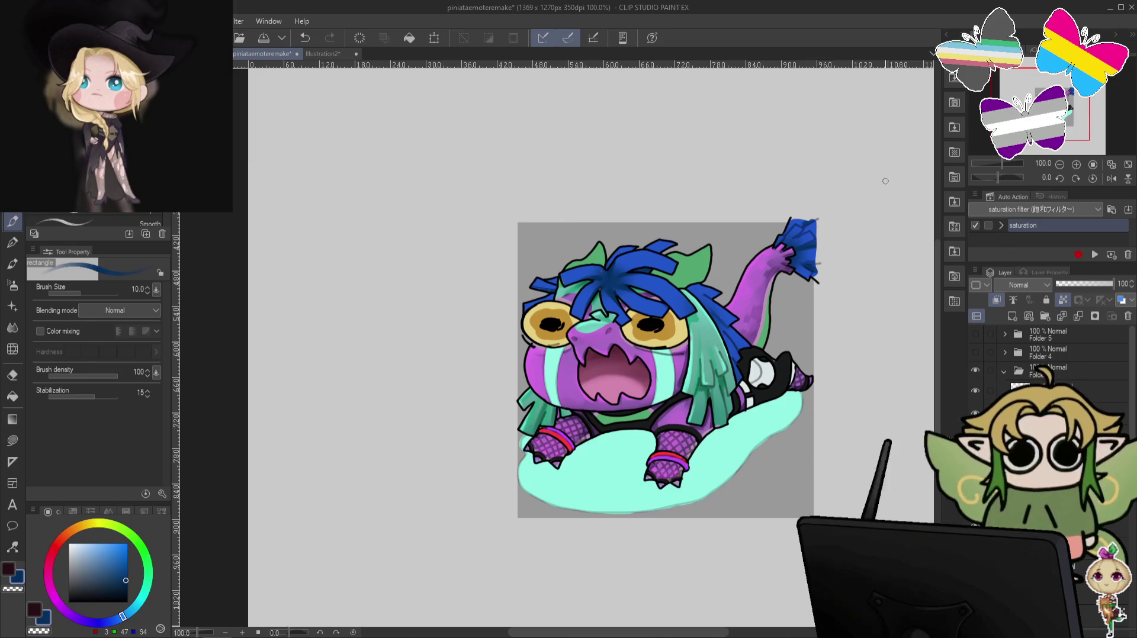
key(bracketright)
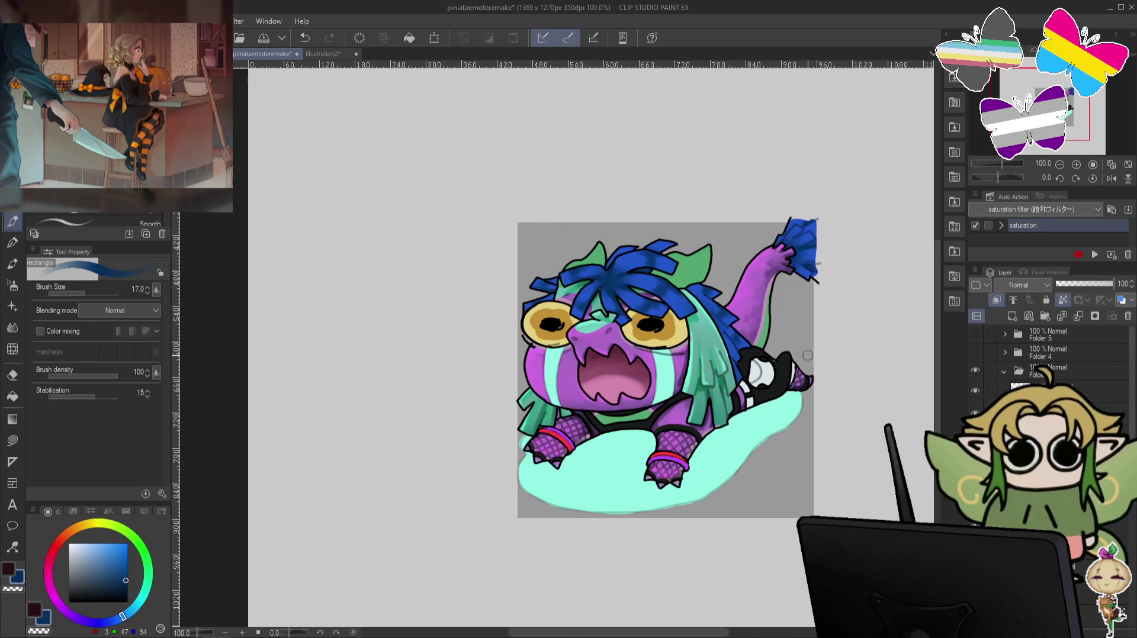
Hide the shrieking emote folder, show and expand Folder 4, and select Layer 20.
click(1004, 370)
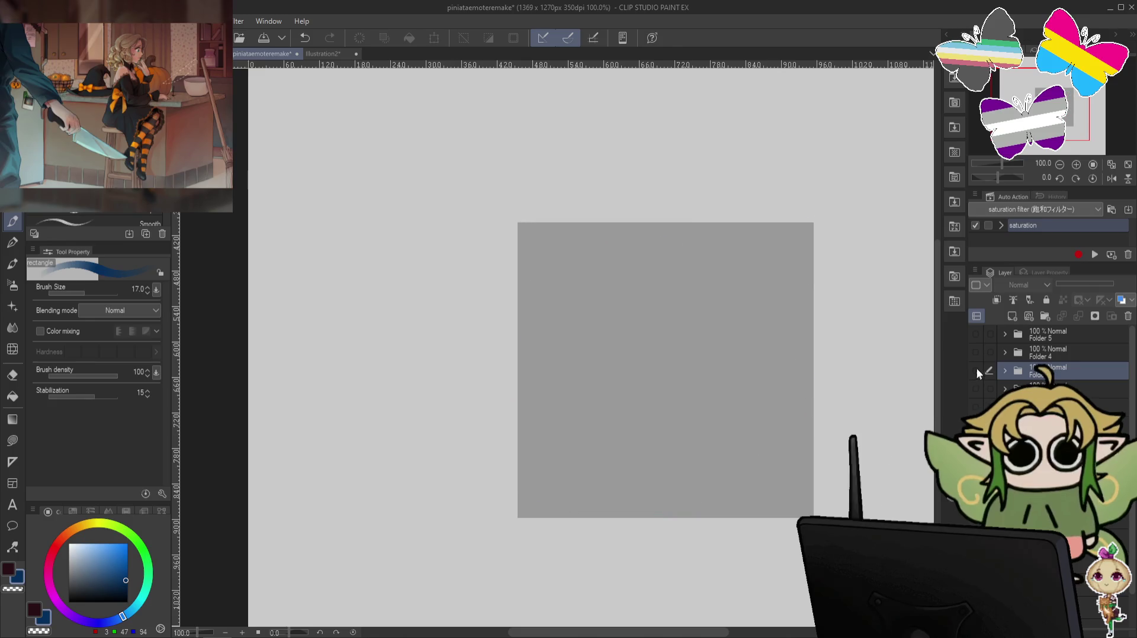
click(975, 352)
click(1005, 352)
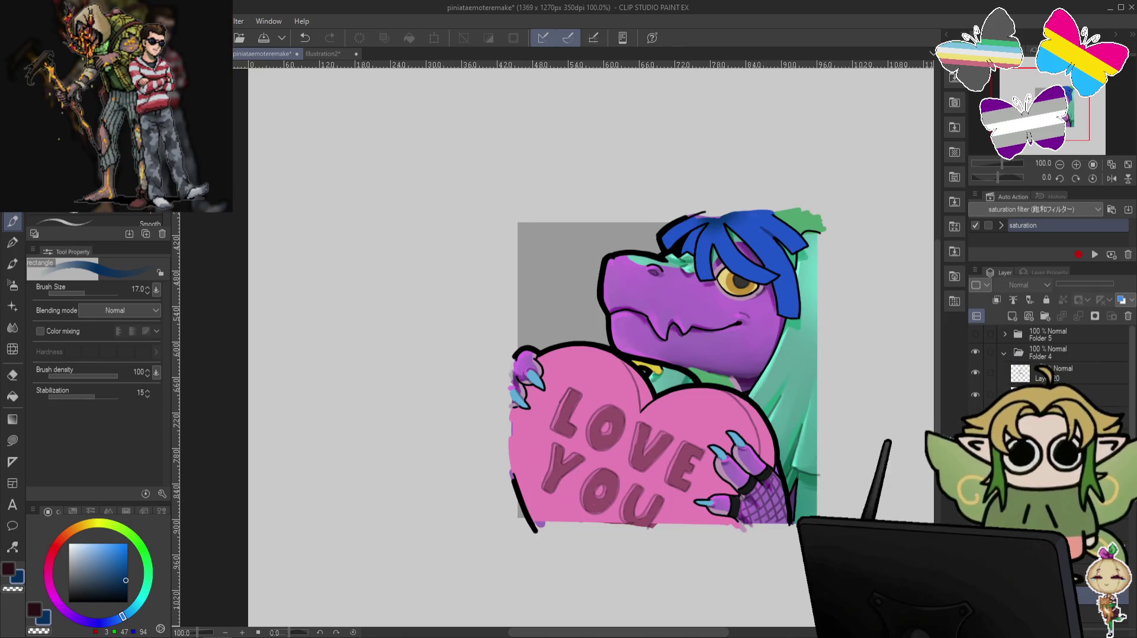
click(1042, 373)
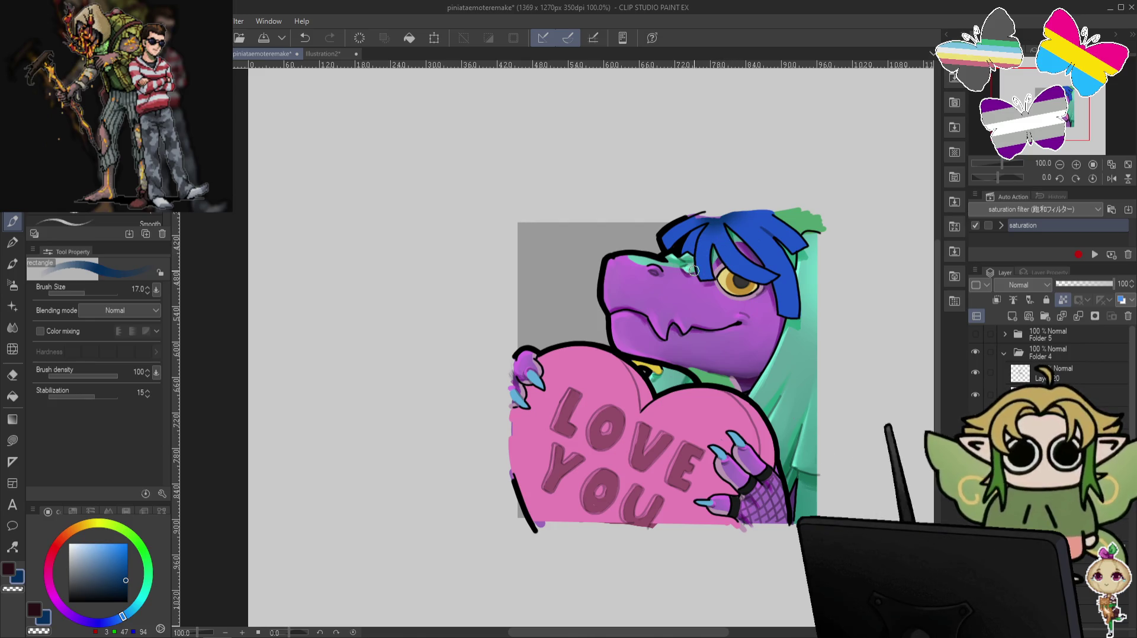
Refine the LOVE YOU dragon's blue hair with a smaller brush, then hide Folder 4.
key(bracketleft)
key(bracketleft)
key(bracketleft)
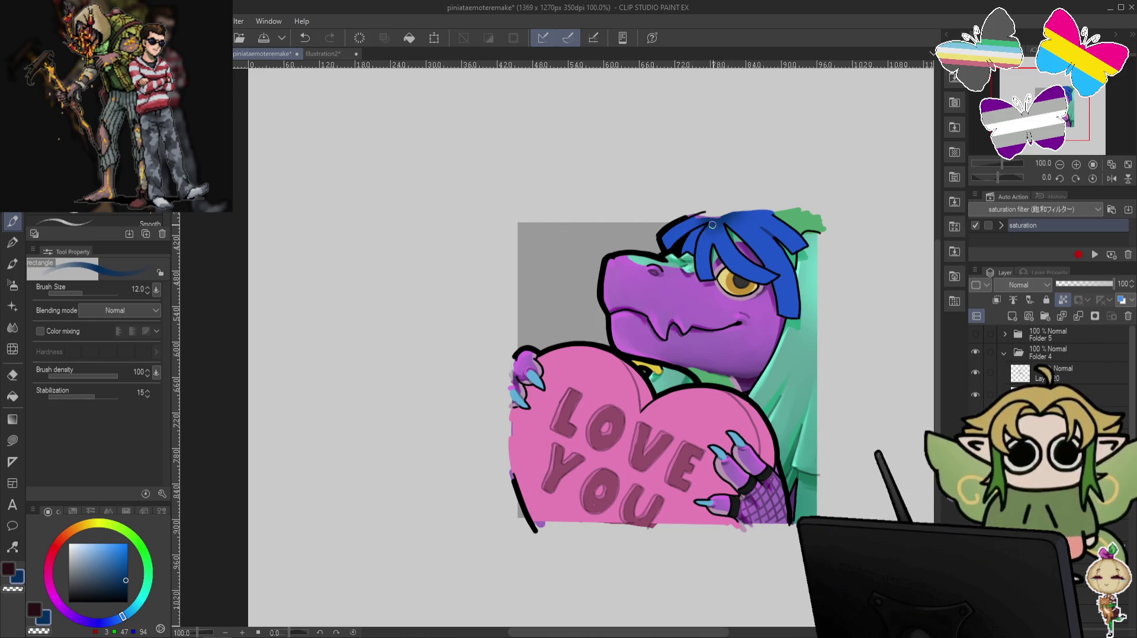
key(ctrl+z)
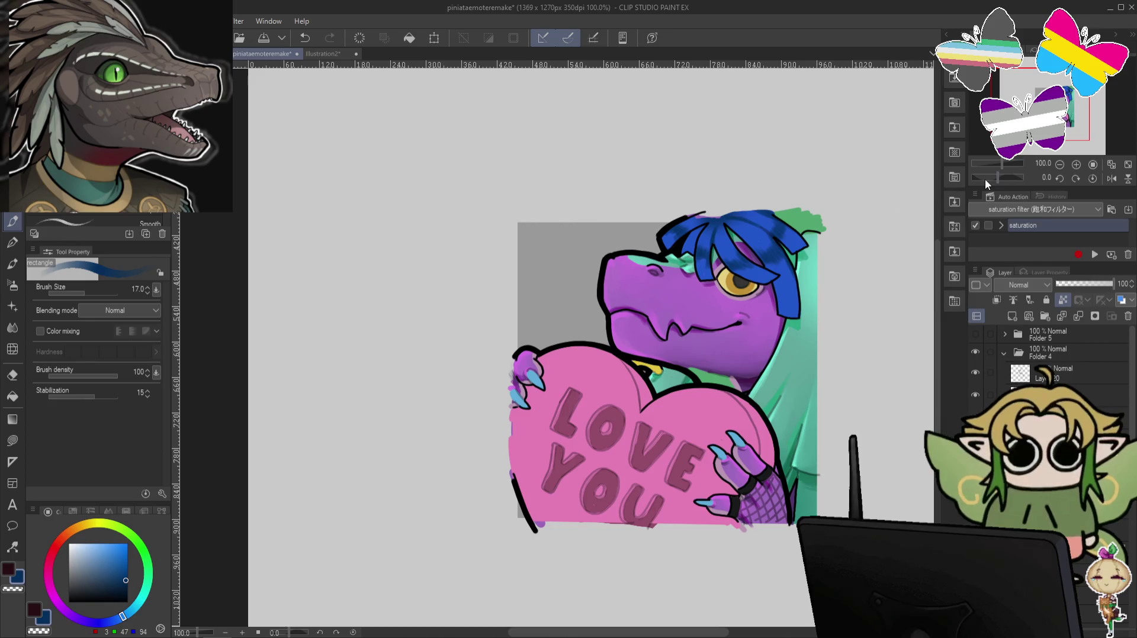
click(1003, 354)
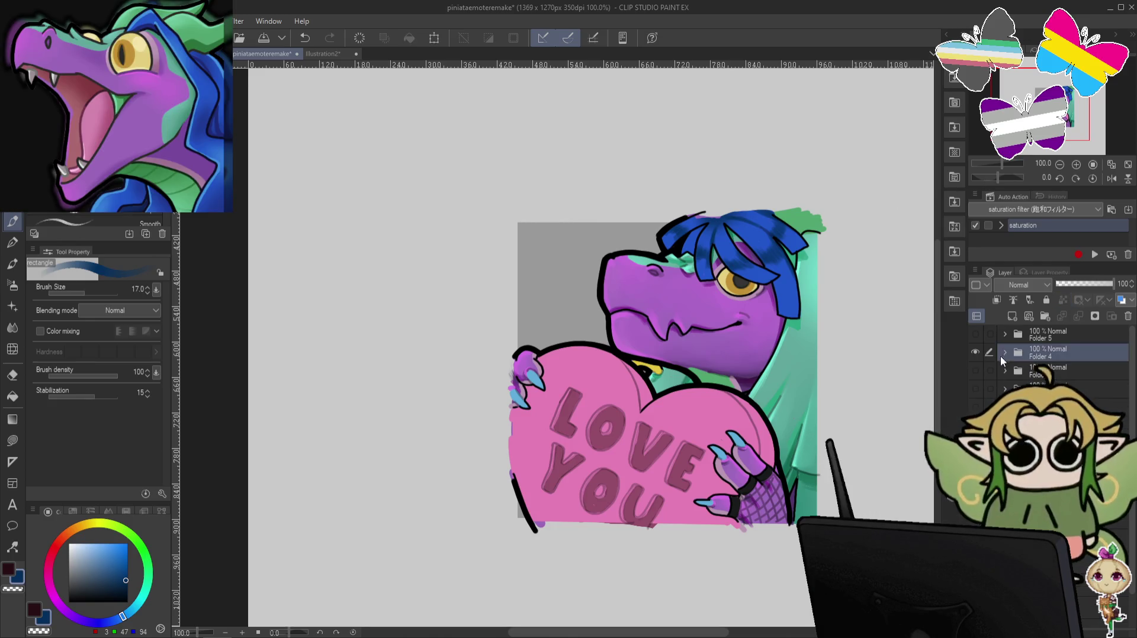
Show and expand Folder 5's confetti emote, then paint with a smaller brush, undoing and redoing a stroke.
click(975, 352)
click(975, 334)
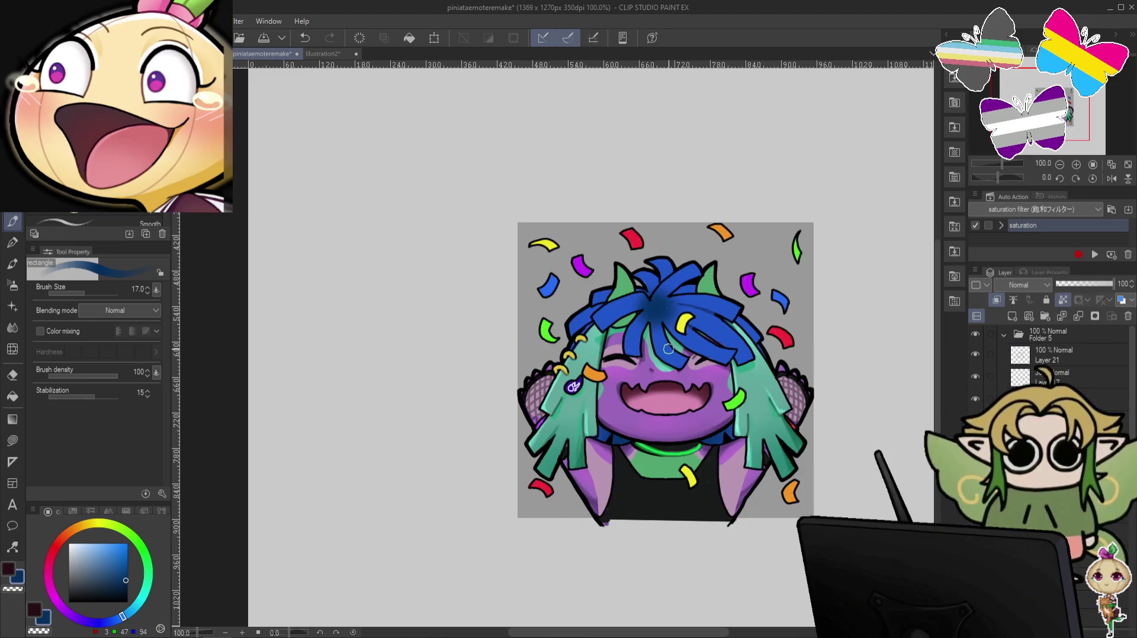
key(bracketleft)
key(bracketleft)
key(bracketleft)
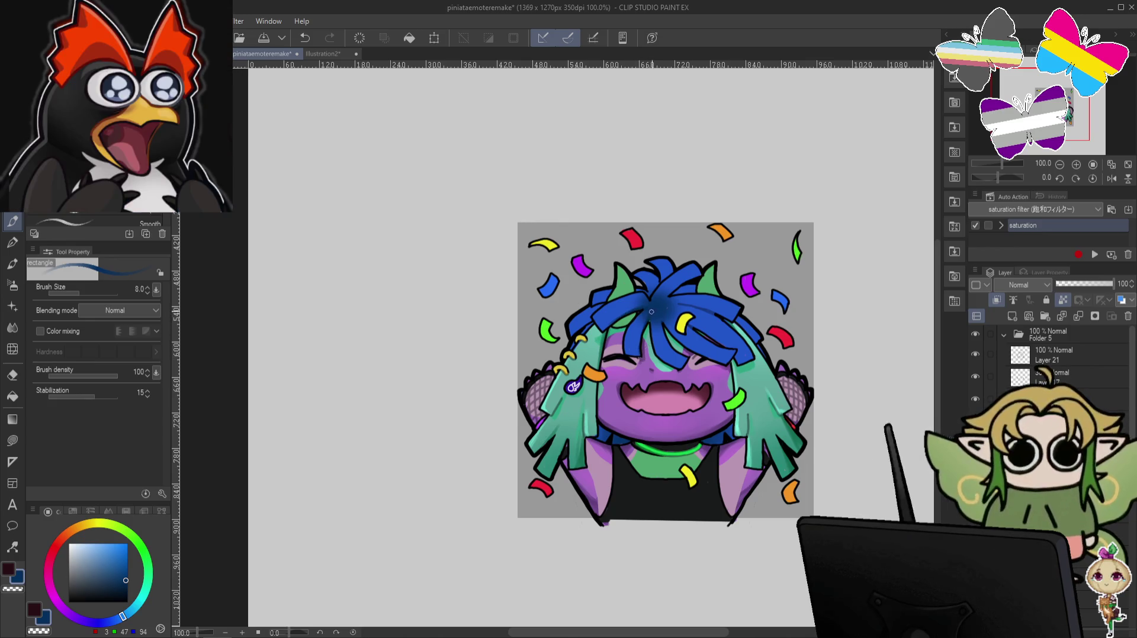
key(ctrl+z)
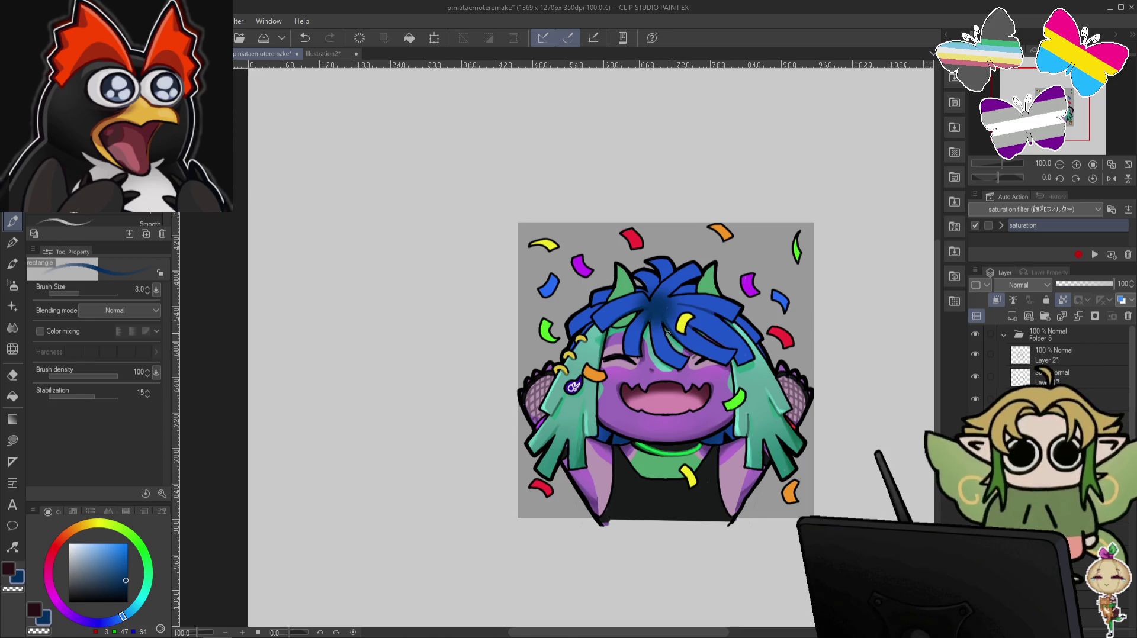
key(ctrl+y)
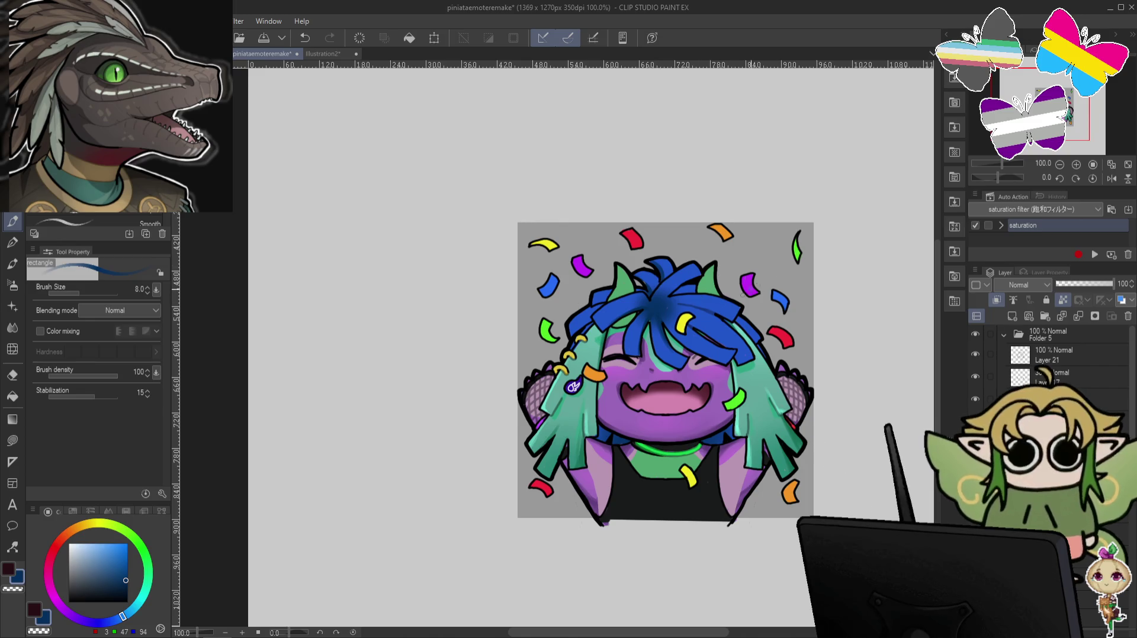
Paint the confetti emote's hair with the view rotated to -60°, then reset rotation to 0.
drag(742, 294, 587, 324)
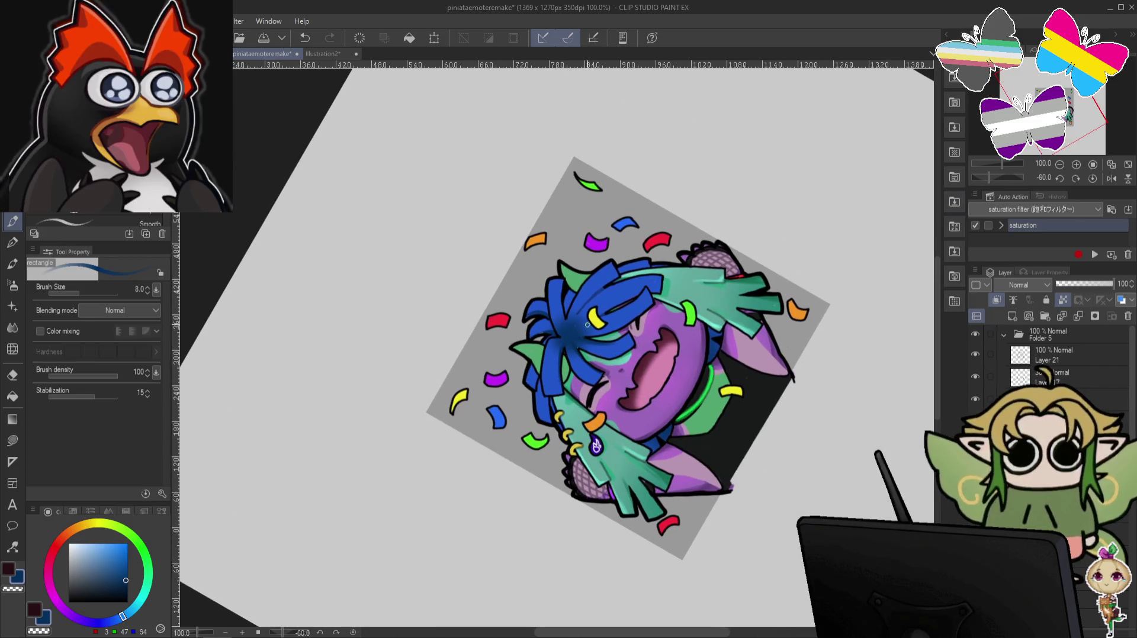
key(ctrl+z)
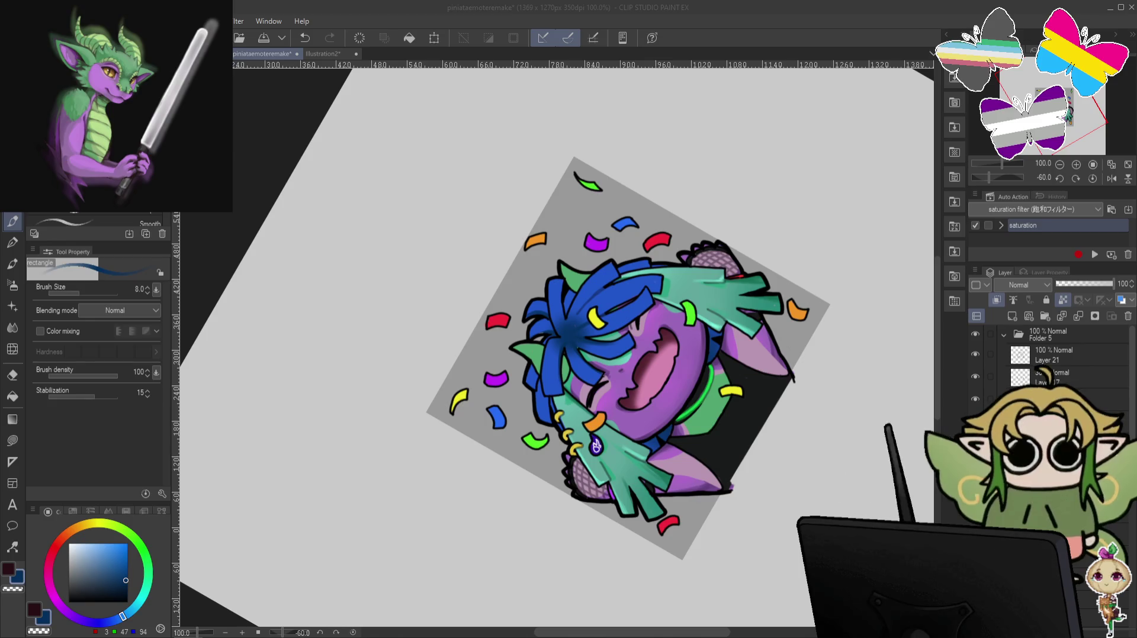
click(617, 227)
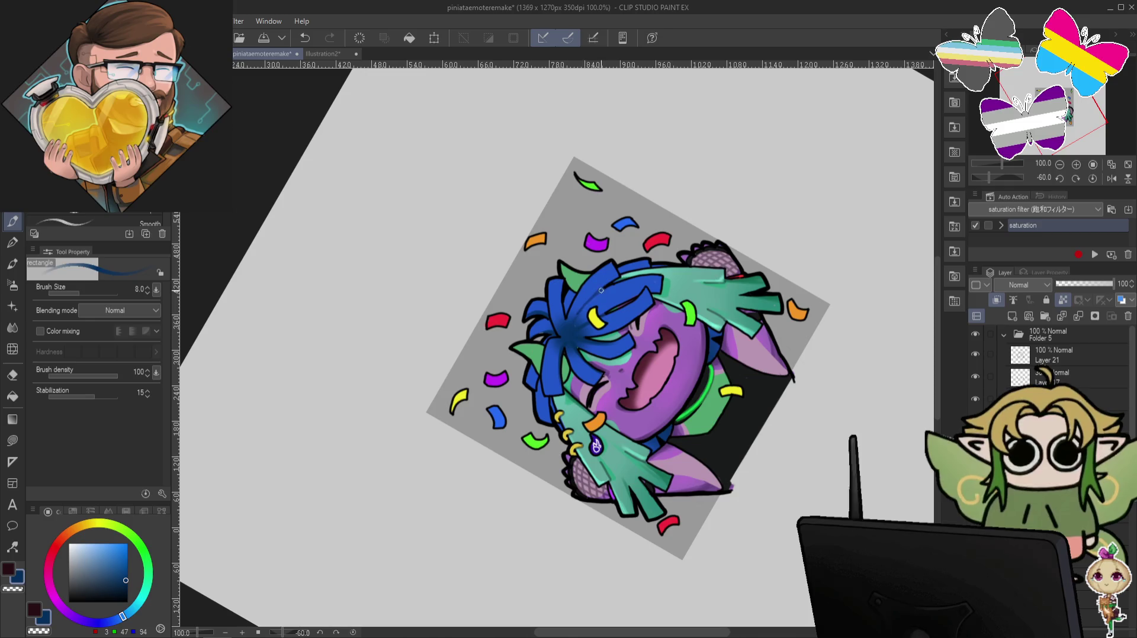
key(ctrl+z)
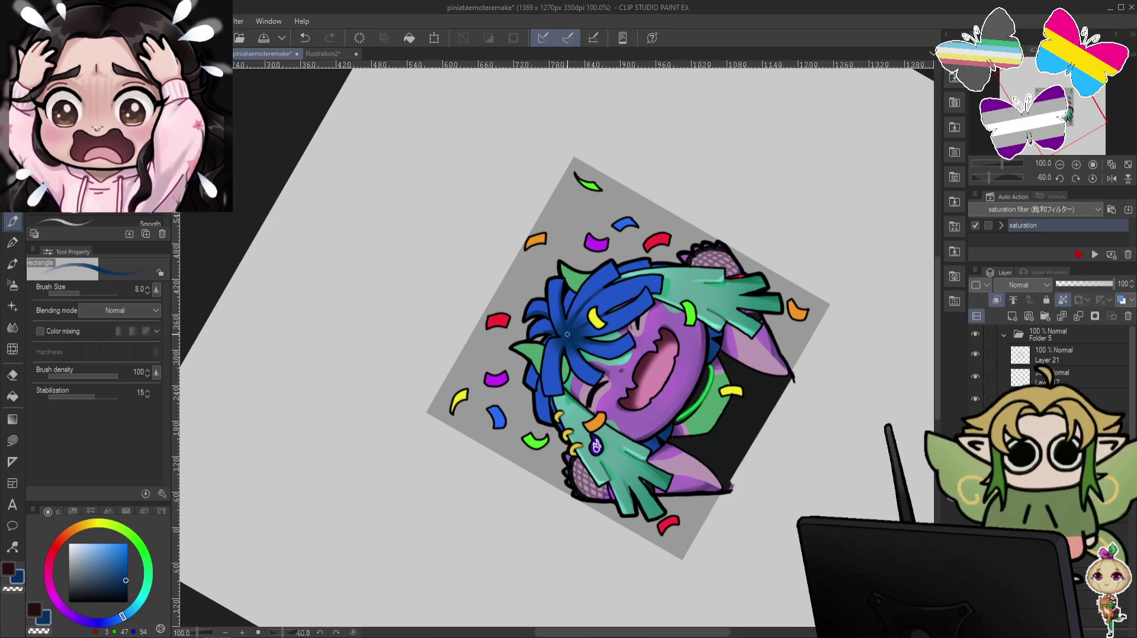
key(ctrl+at)
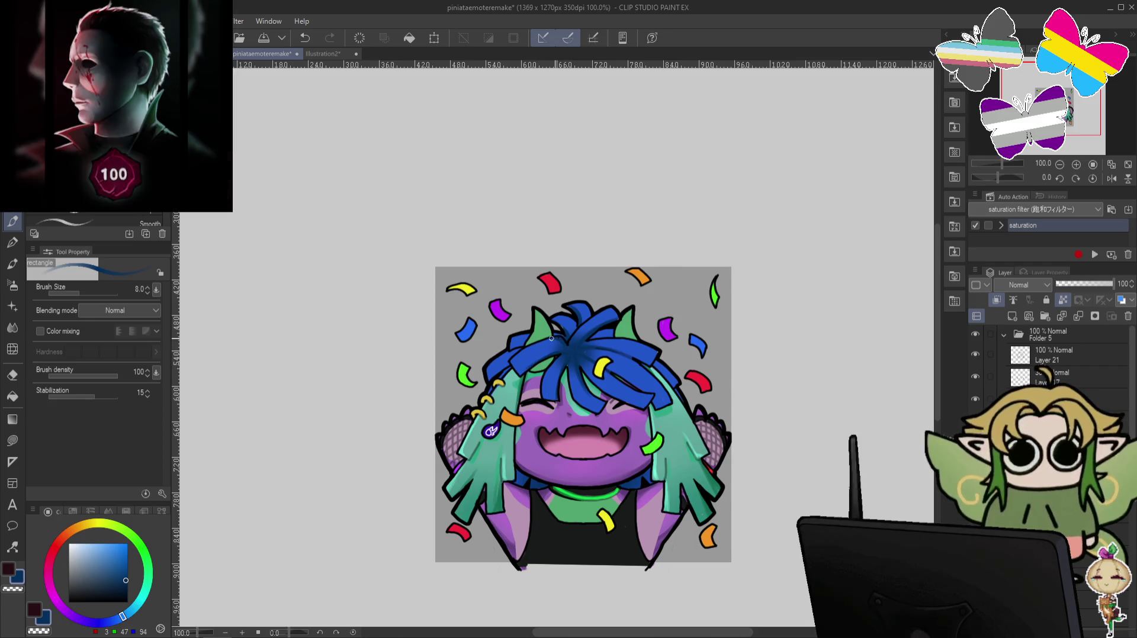
Paint bright blue highlights on the confetti dragon's hair with a size 17 brush, undoing misses.
drag(729, 252, 711, 206)
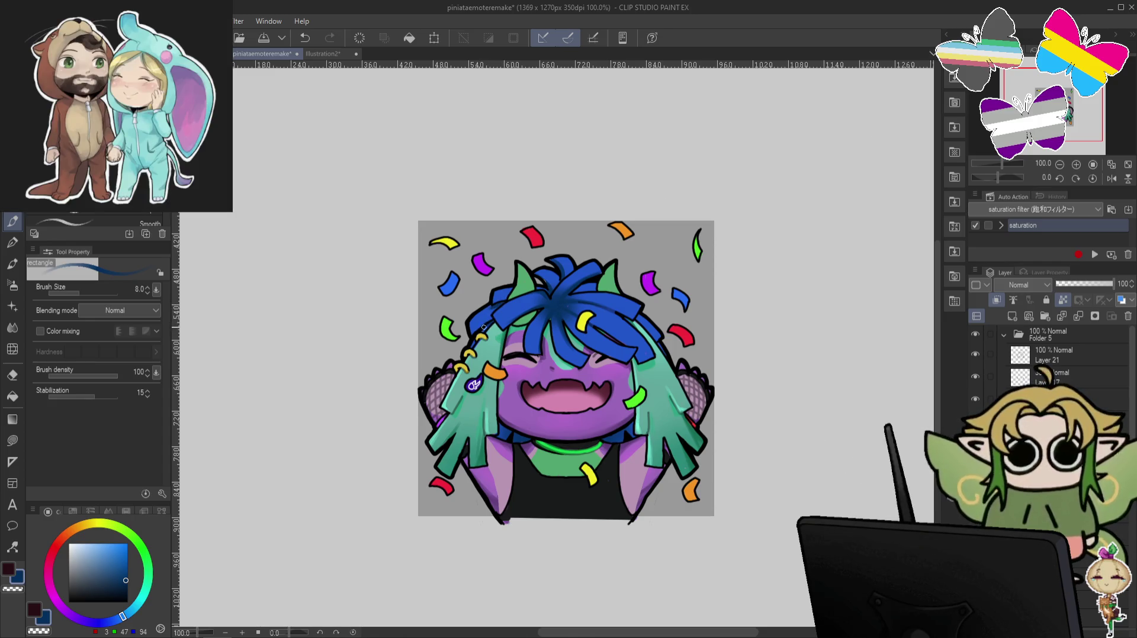
key(bracketright)
key(bracketright)
key(bracketright)
key(bracketright)
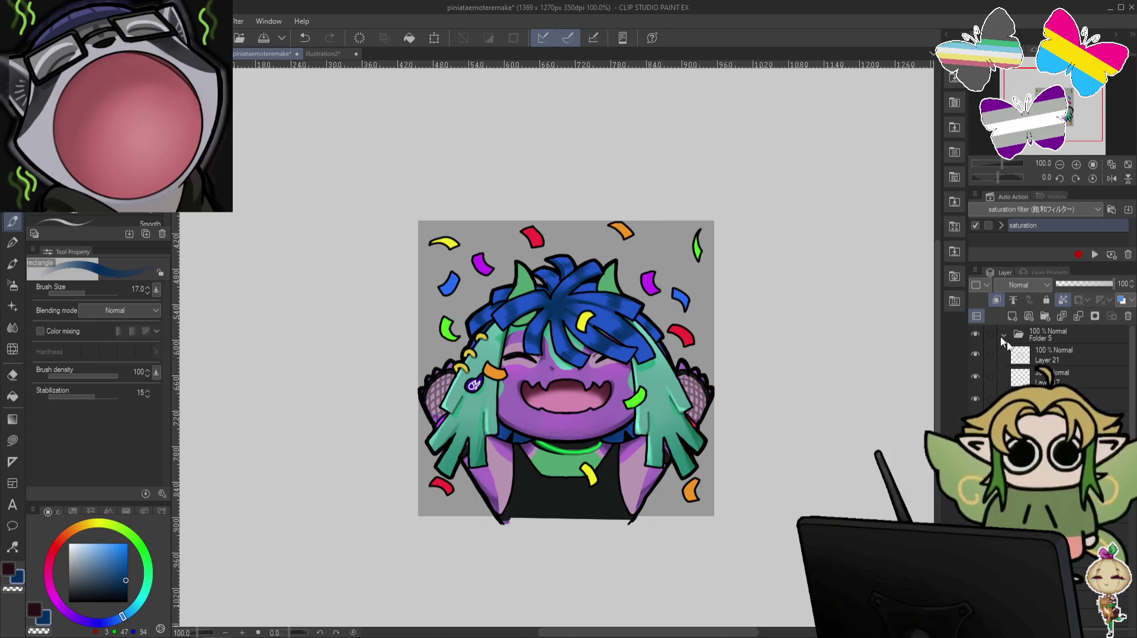
click(117, 546)
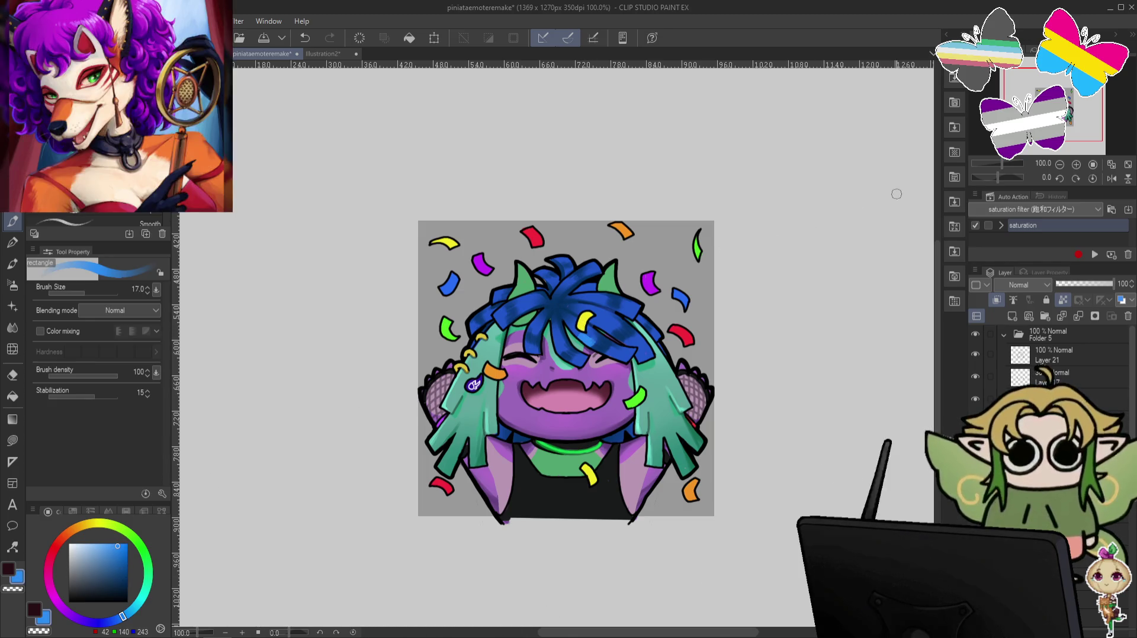
key(ctrl+z)
click(121, 548)
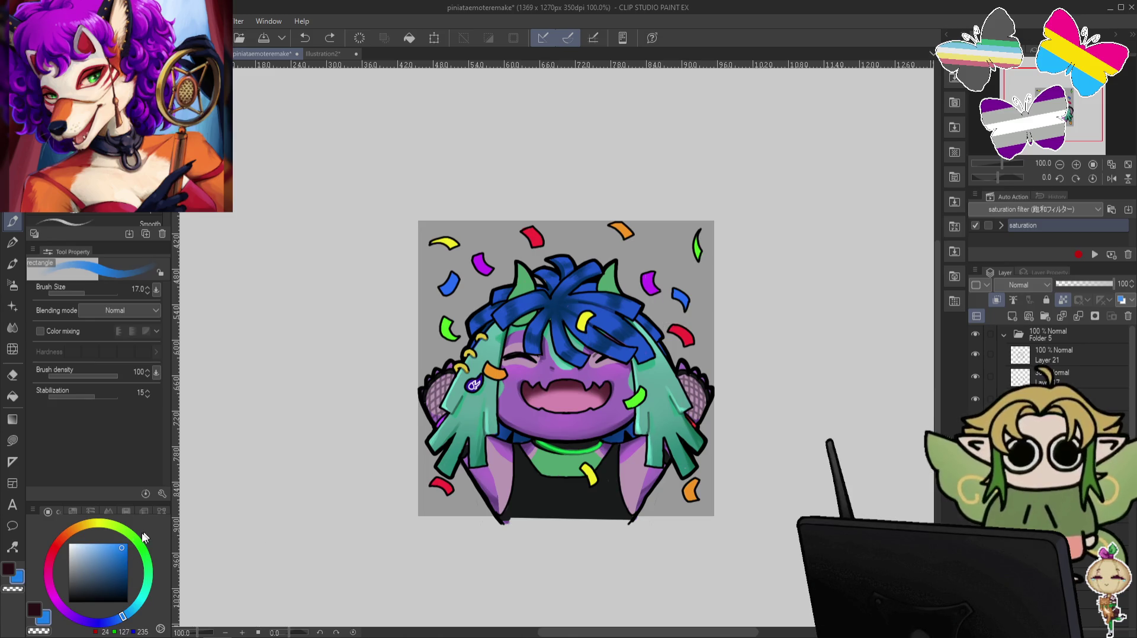
drag(536, 317, 542, 335)
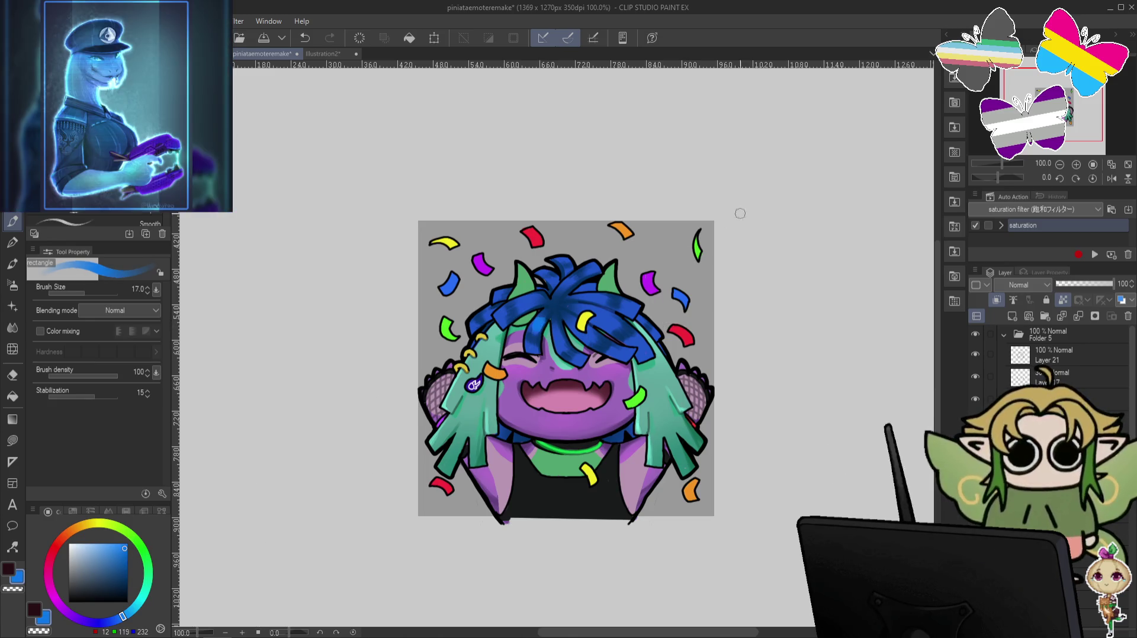
key(ctrl+z)
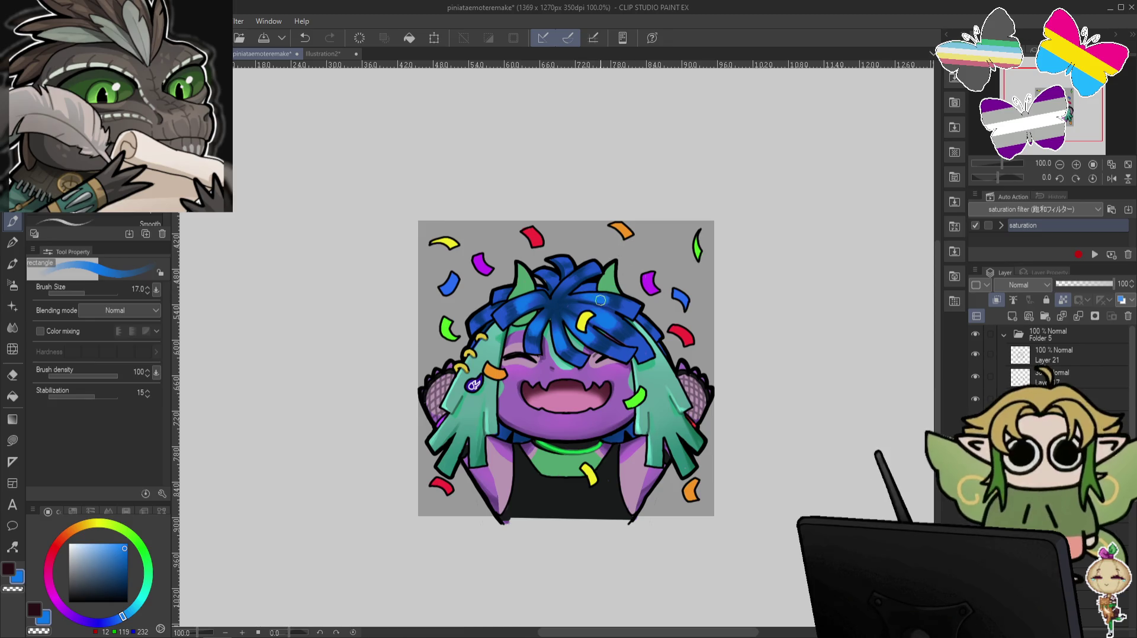
drag(570, 282, 592, 282)
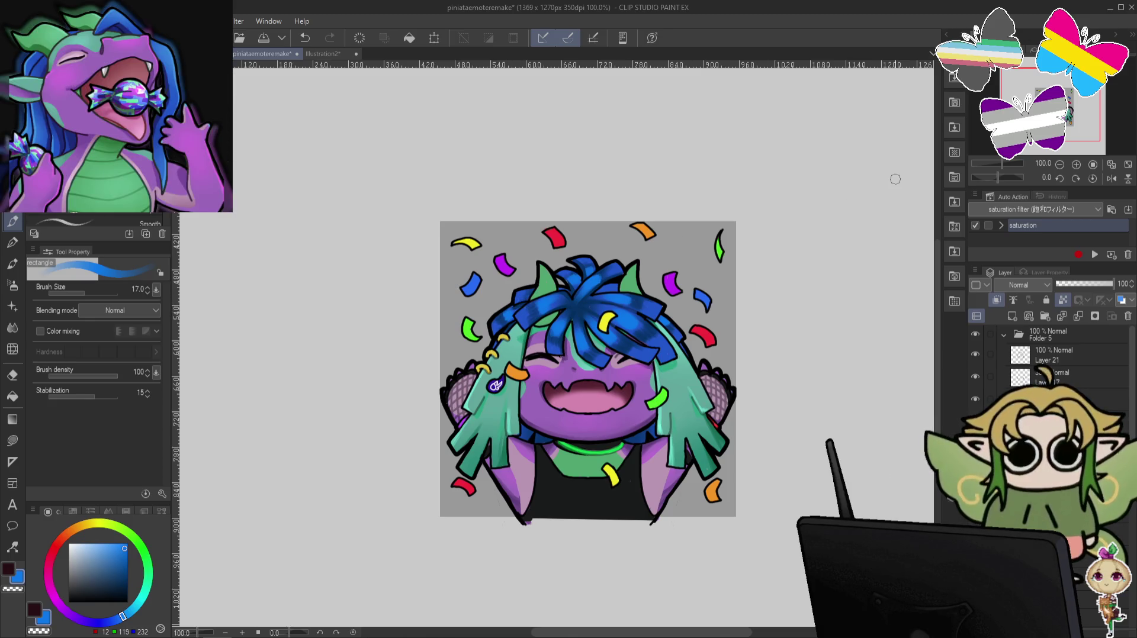
Switch from Folder 5 to Folder 4's Layer 20 and paint the hair at brush size 25.
click(1003, 335)
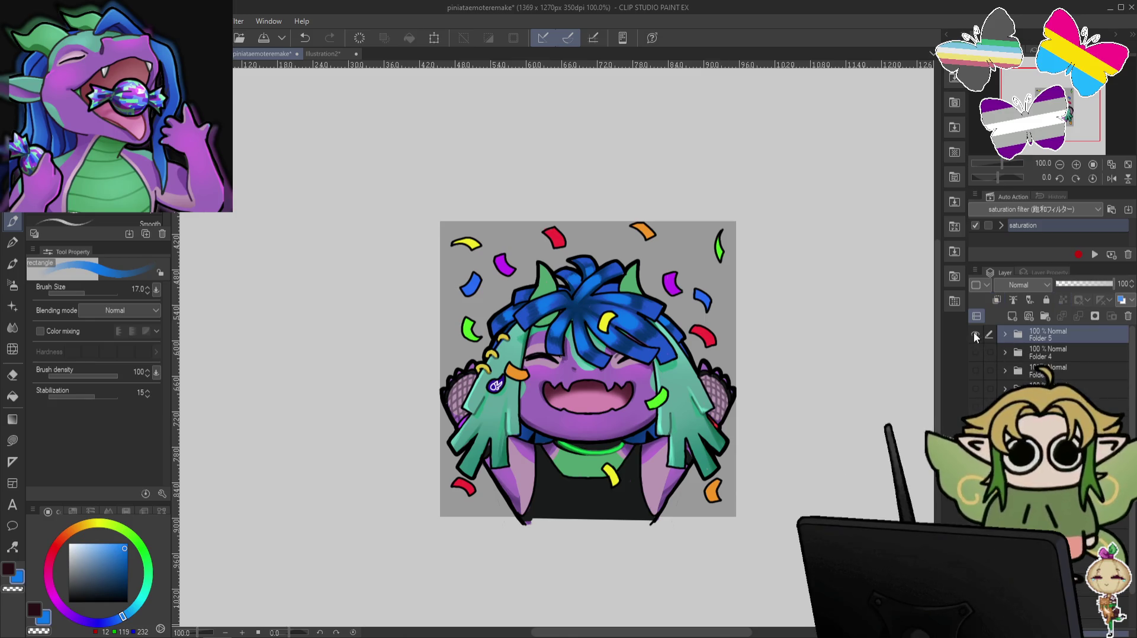
click(975, 333)
click(1005, 354)
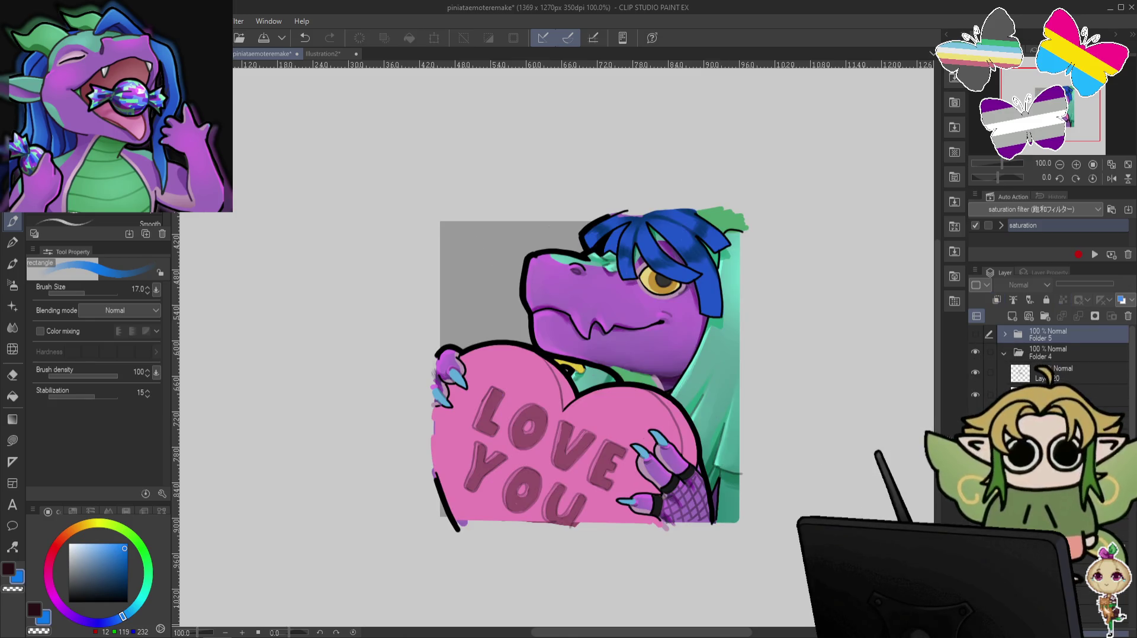
click(1065, 373)
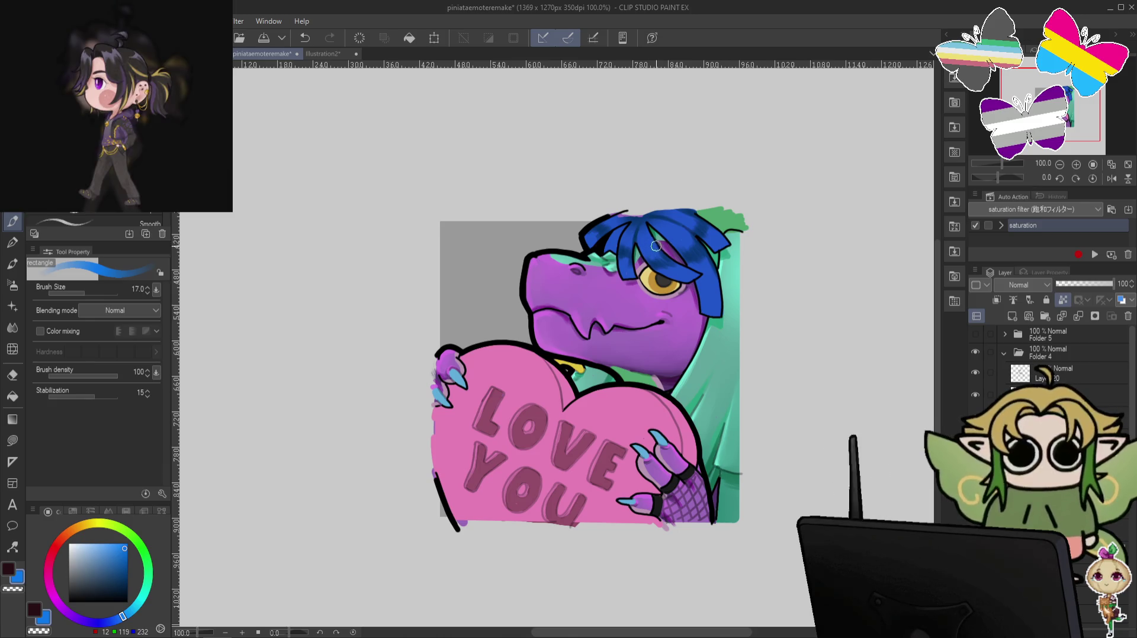
key(bracketright)
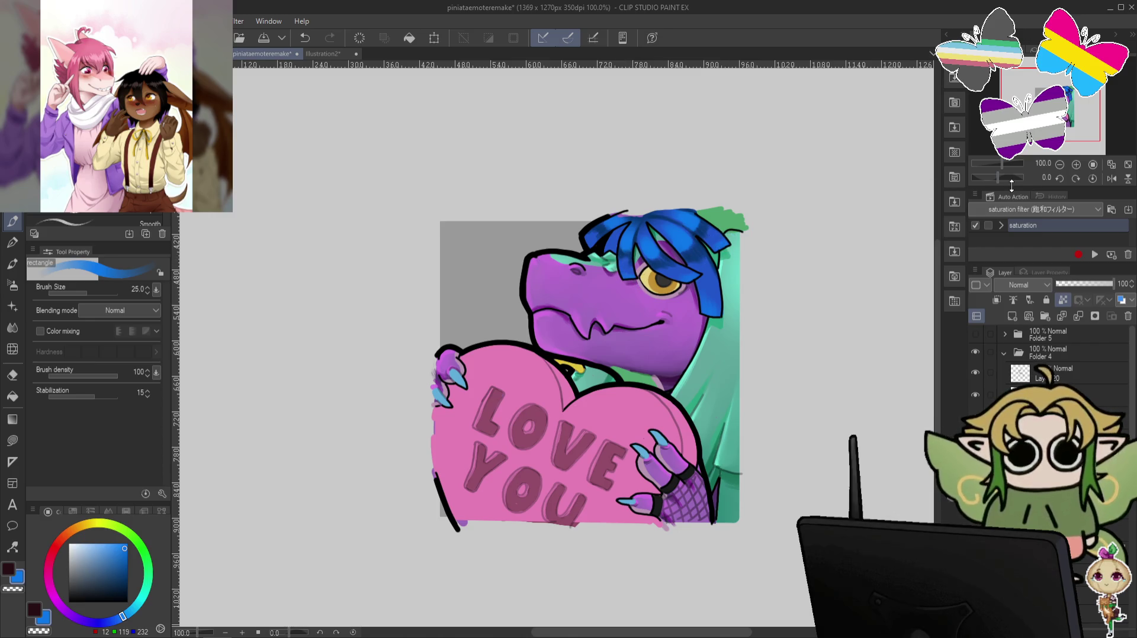
click(1002, 355)
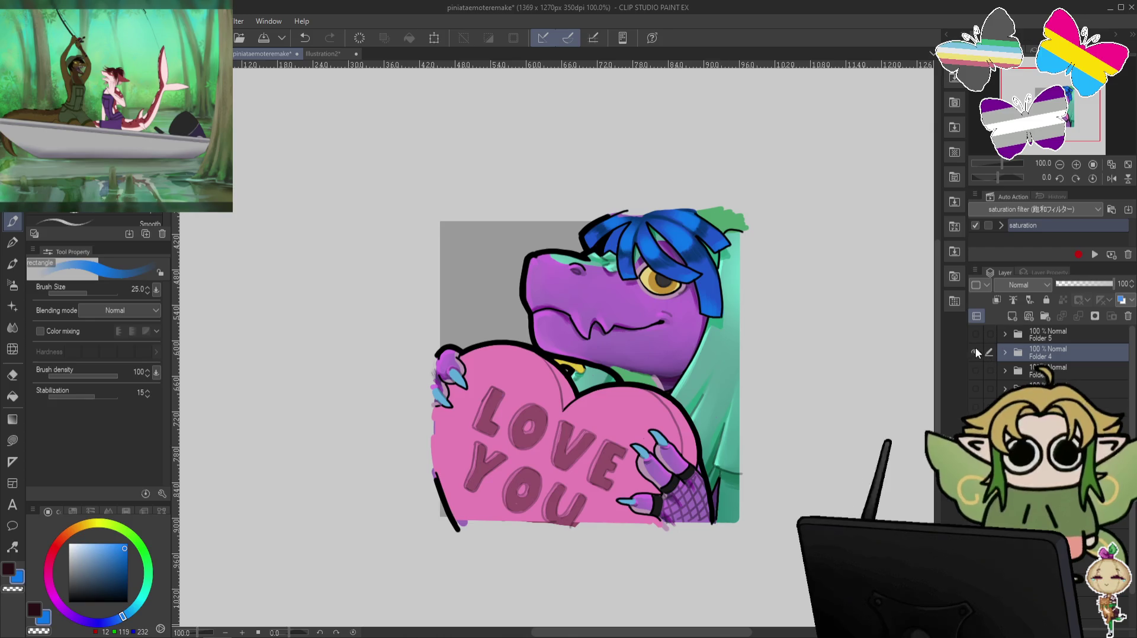
Collapse Folder 4, show Folder 5's confetti emote and select a layer inside it.
click(975, 353)
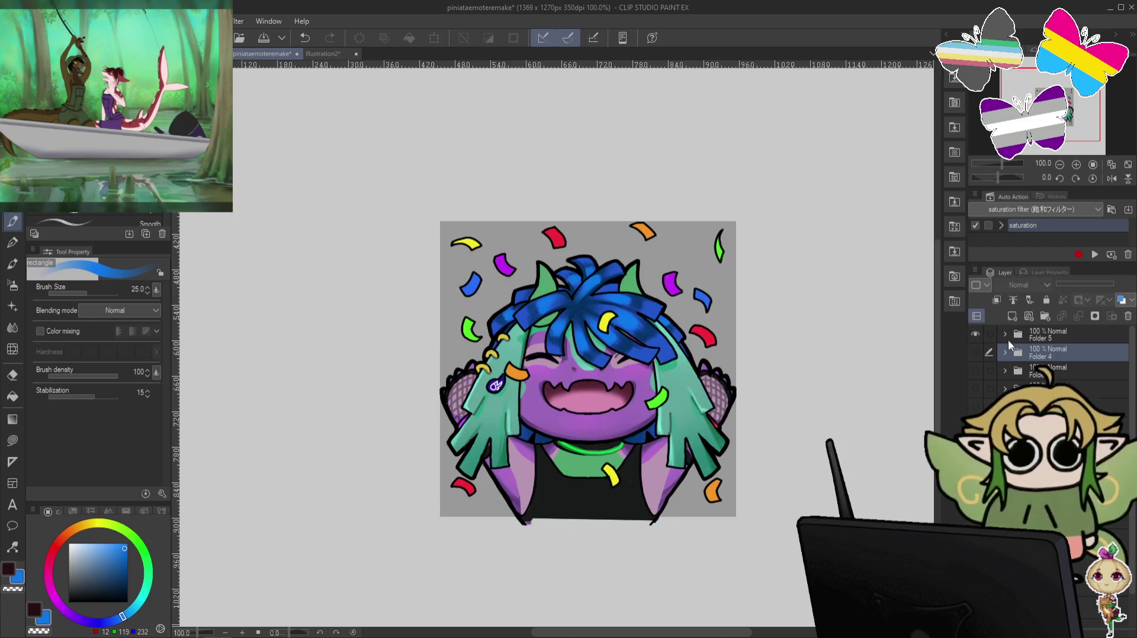
click(1004, 334)
click(1035, 374)
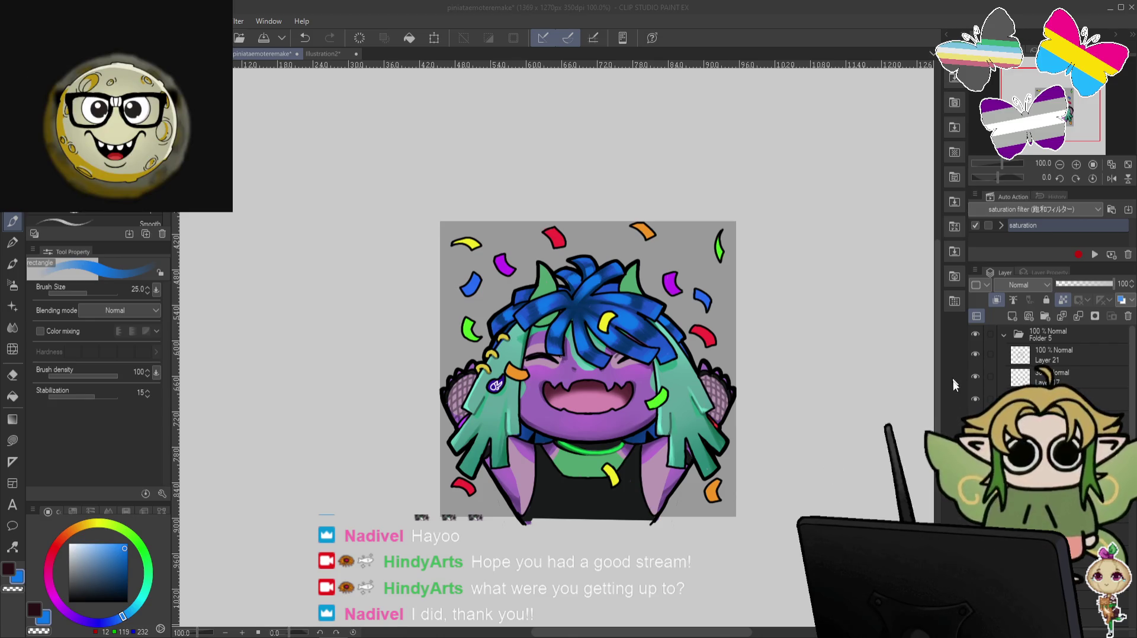
click(1022, 381)
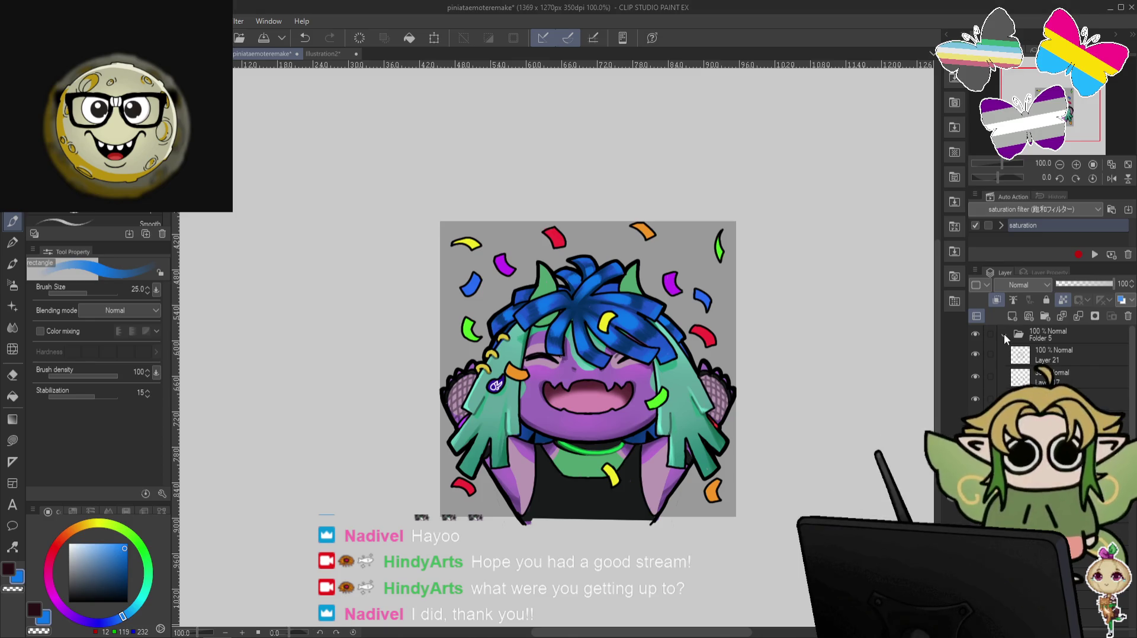
Hide Folder 5, show and expand Folder 3, and work on one of its layers.
click(1004, 335)
click(974, 370)
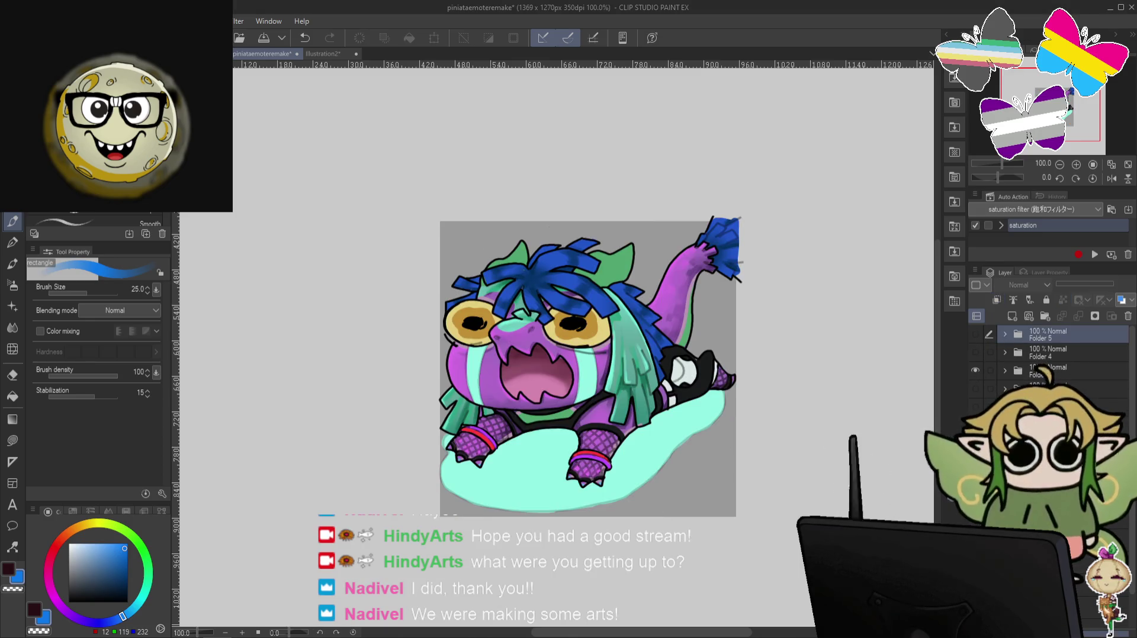
click(1005, 371)
click(1042, 391)
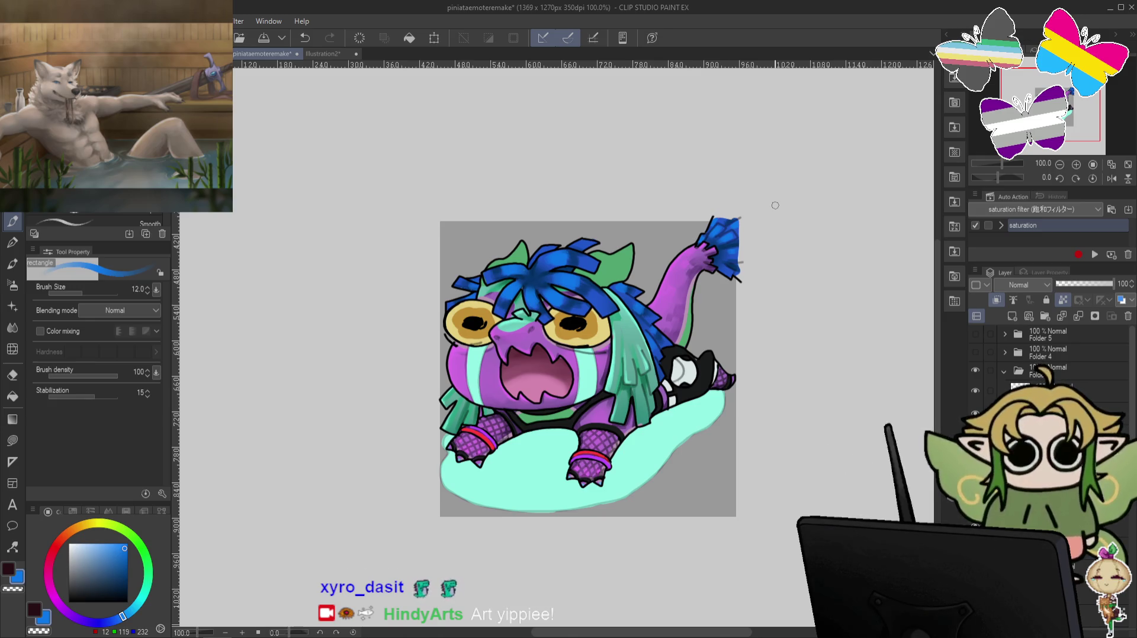
click(1003, 370)
Show the candy-eating emote's folder, select its layer and enlarge the pen.
click(975, 388)
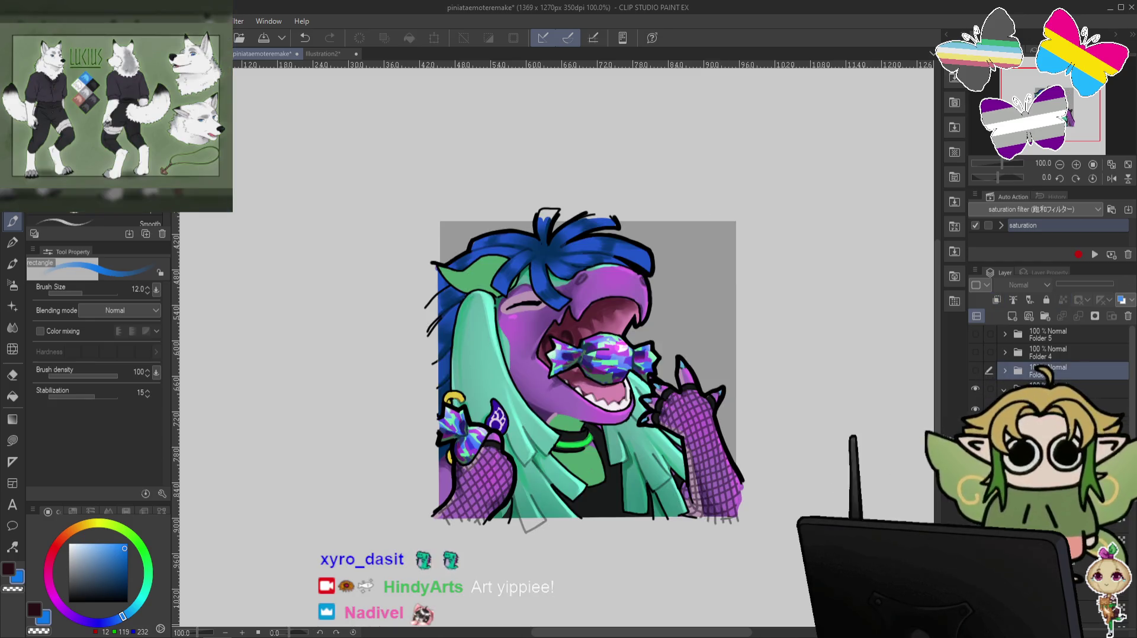
click(1042, 403)
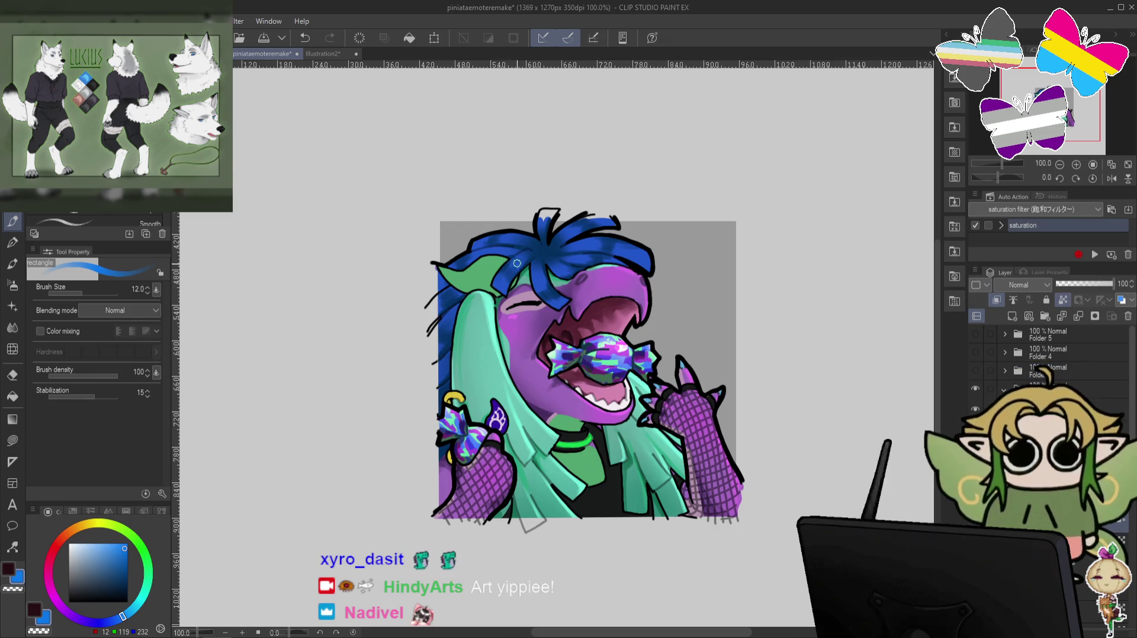
key(bracketright)
key(bracketright)
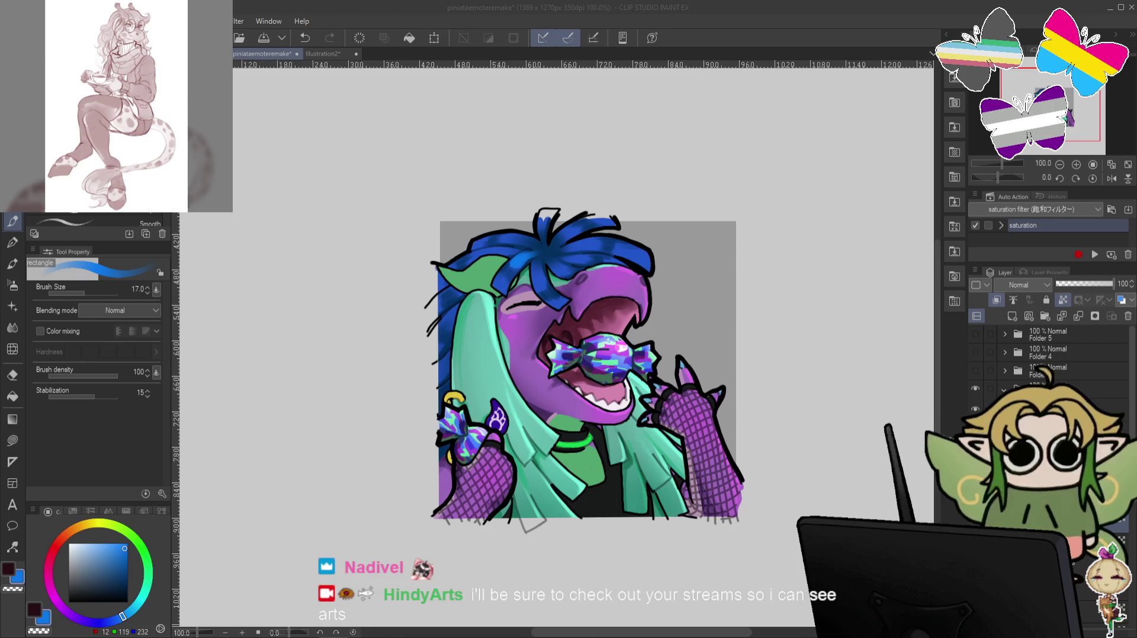
click(852, 326)
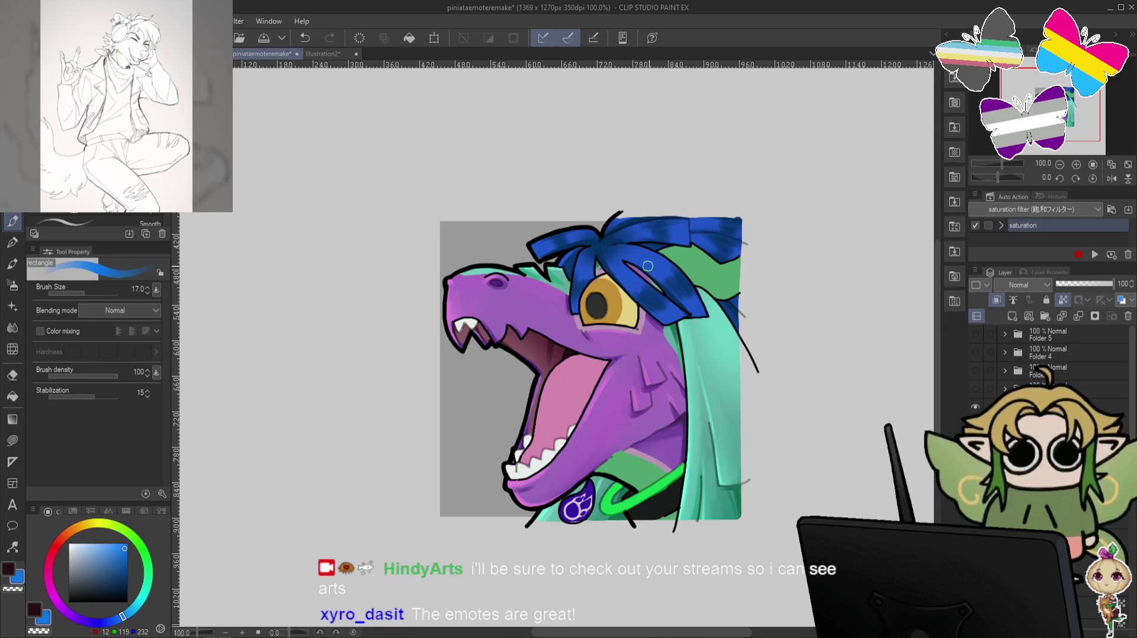
key(bracketright)
key(bracketright)
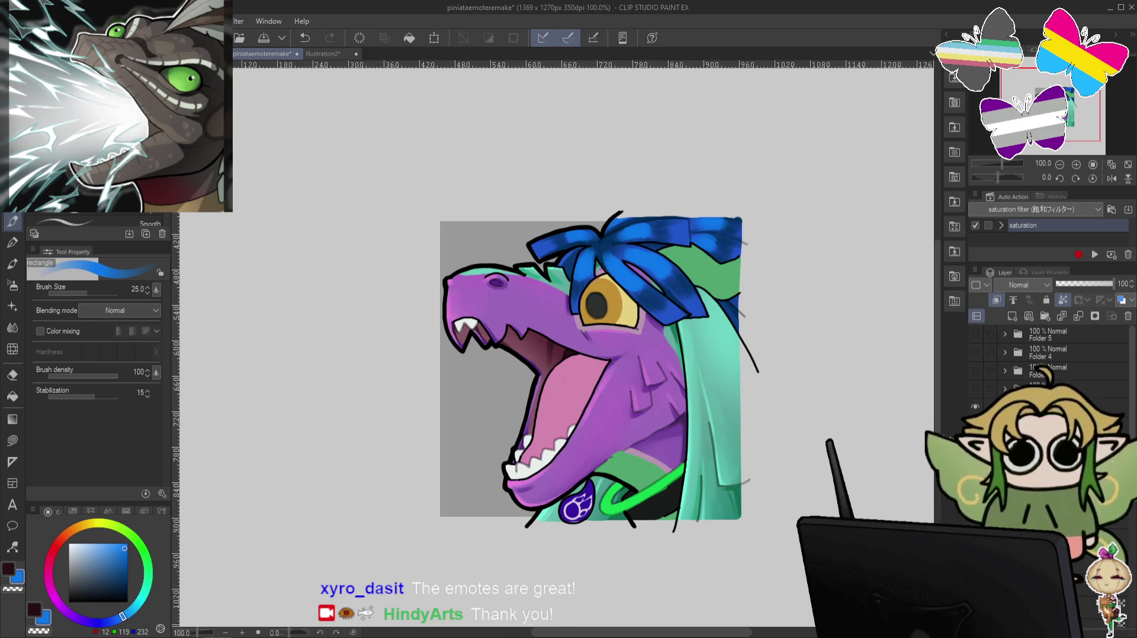
Scroll the Layer panel to Folder 1 and switch the drawing colour to mauve-pink (148, 76, 114).
scroll(1048, 361, down, 3)
scroll(1048, 361, down, 1)
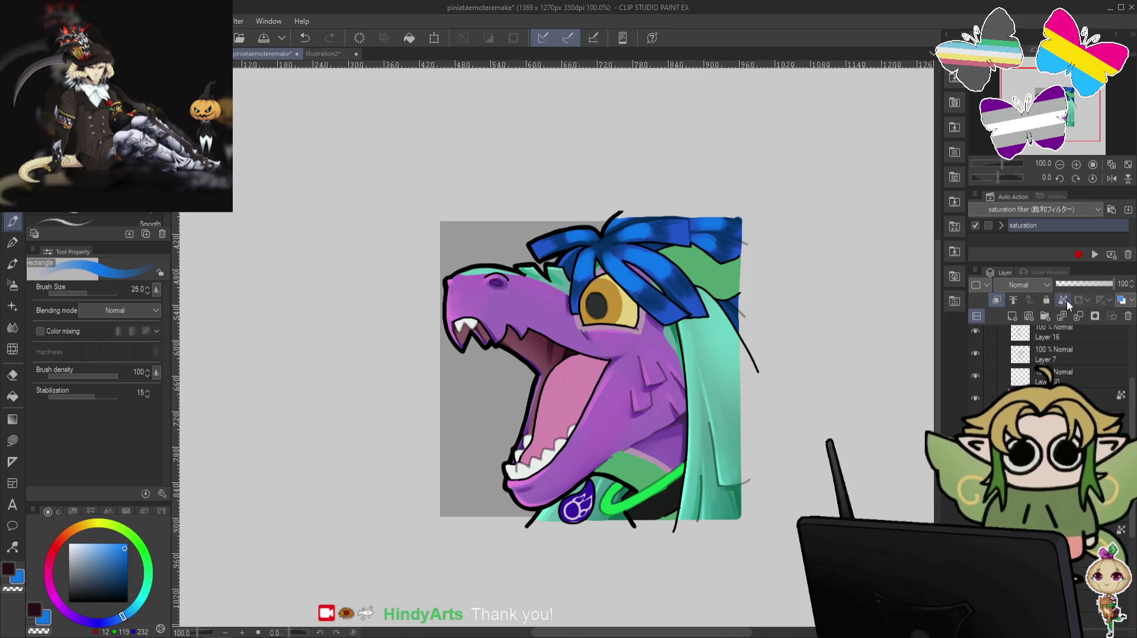
alt+click(565, 394)
Darken the pink, blend colours, then ink with a smaller maroon pen.
click(98, 568)
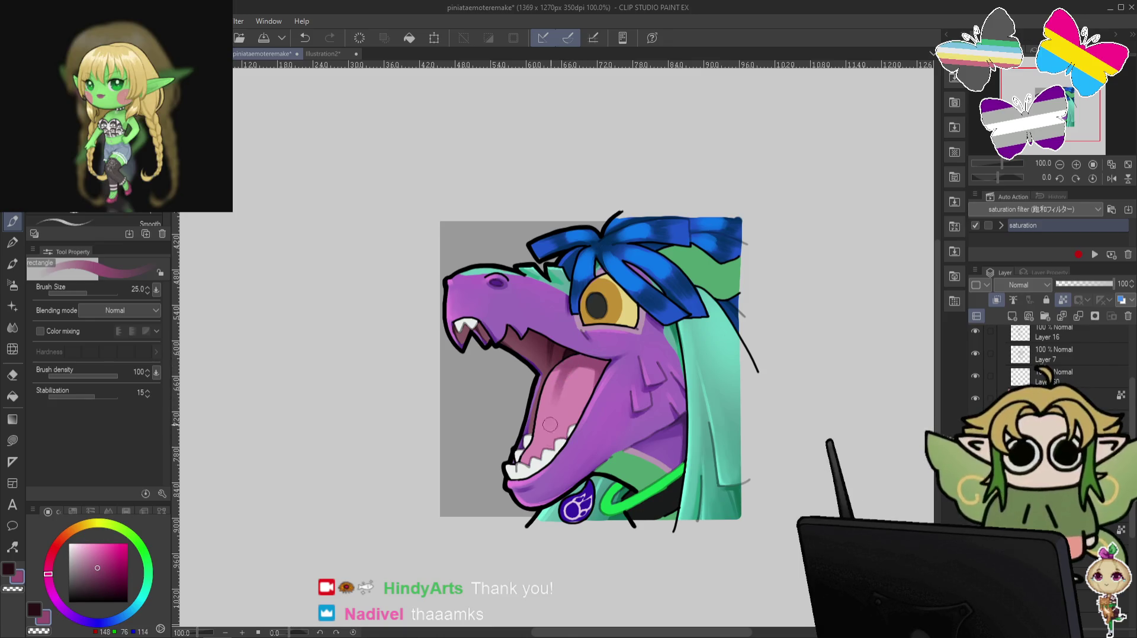
click(12, 327)
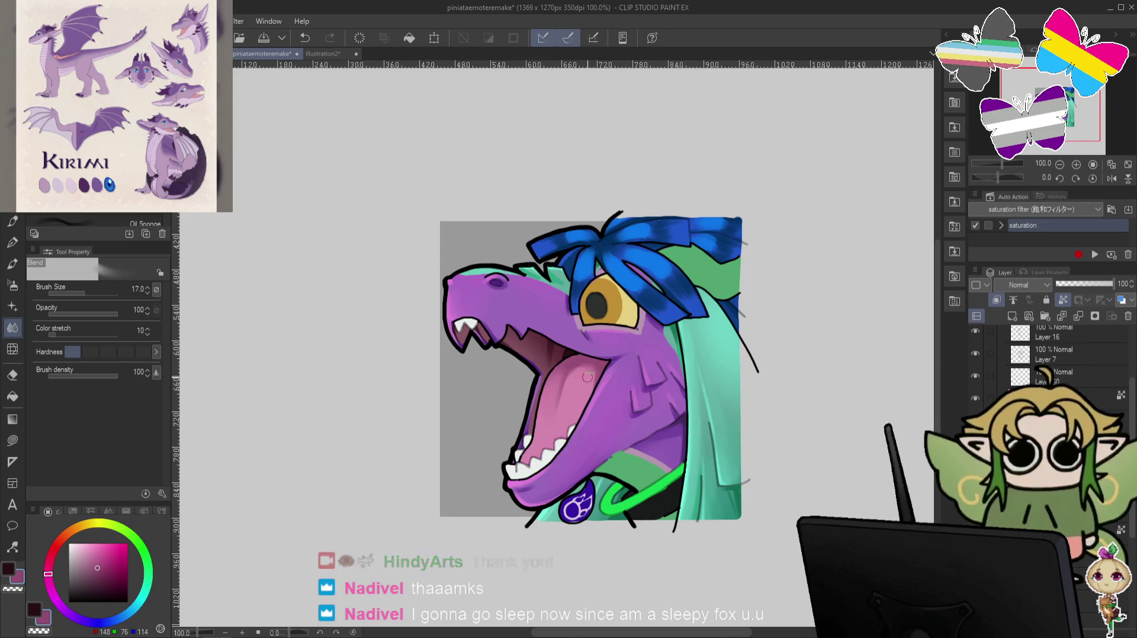
key(p)
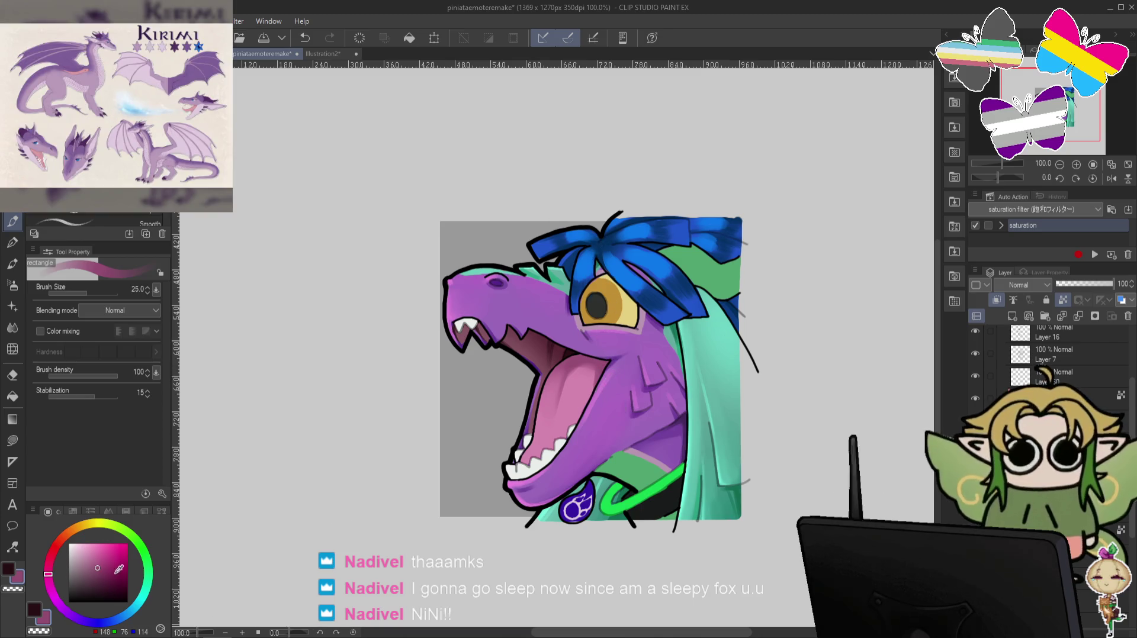
alt+click(538, 379)
key(bracketleft)
key(bracketleft)
key(bracketleft)
key(bracketleft)
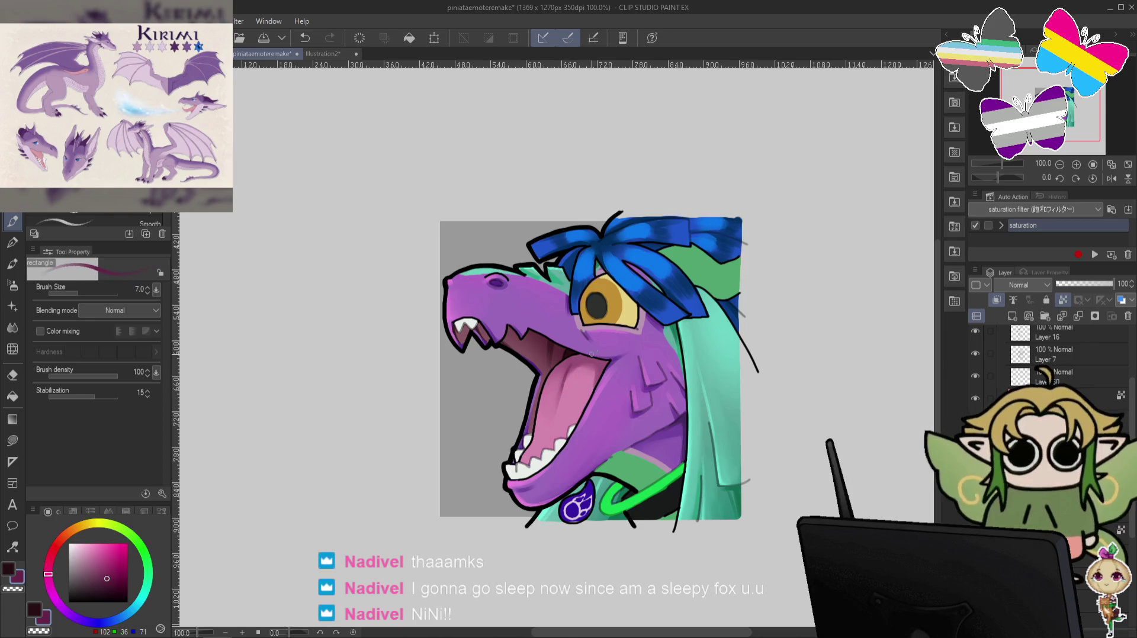
key(ctrl+z)
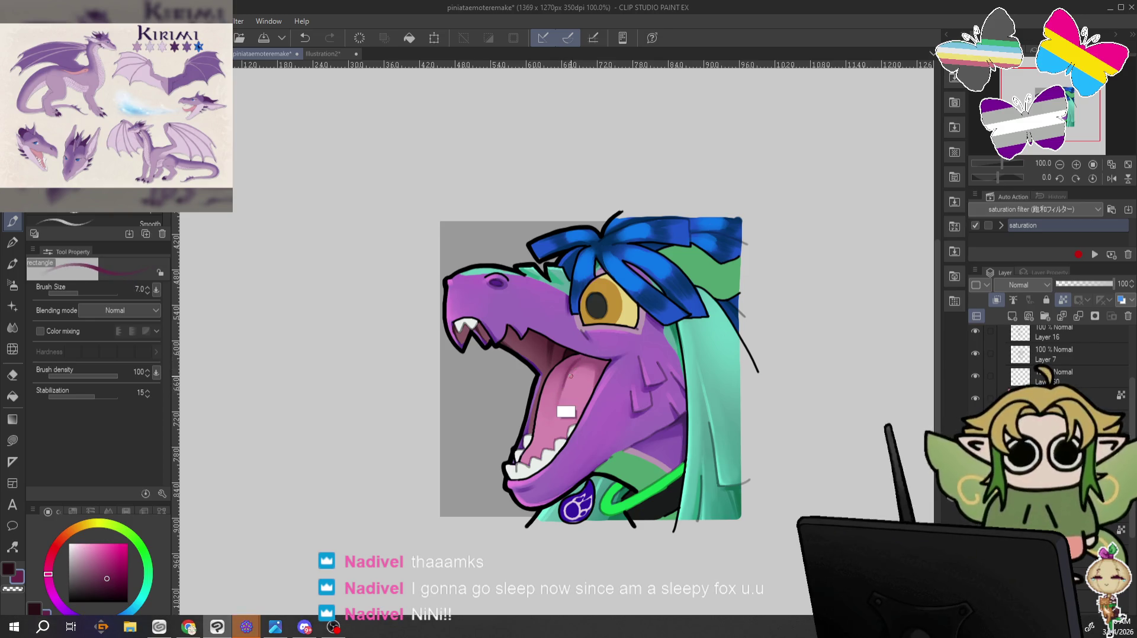
key(ctrl+y)
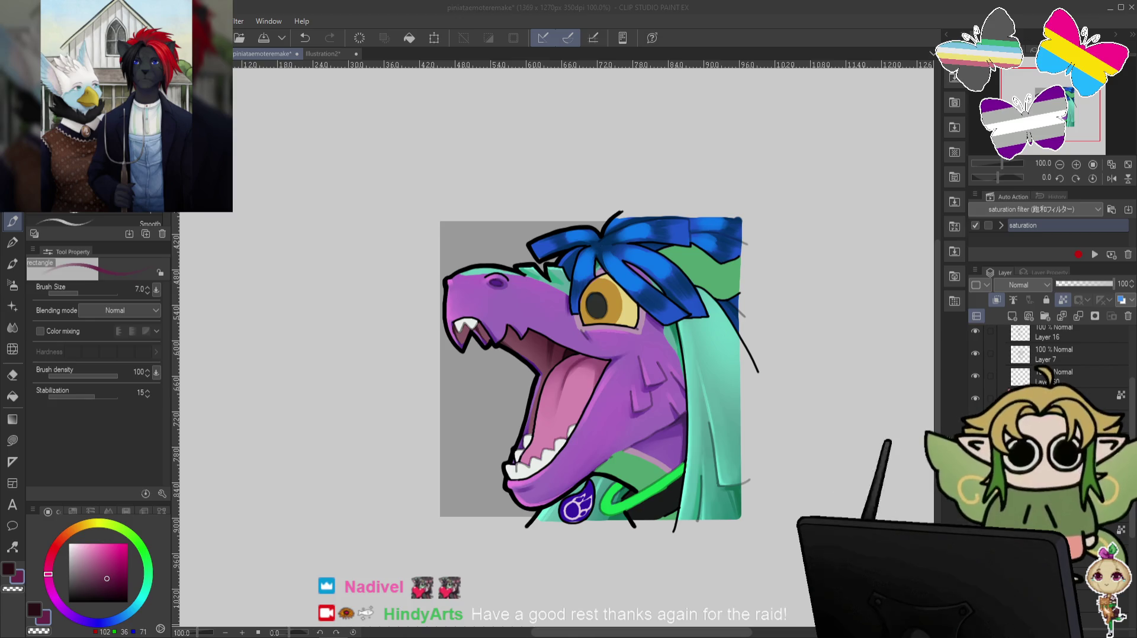
Set a light pink (243,176,203) Soft airbrush on the canvas.
click(567, 455)
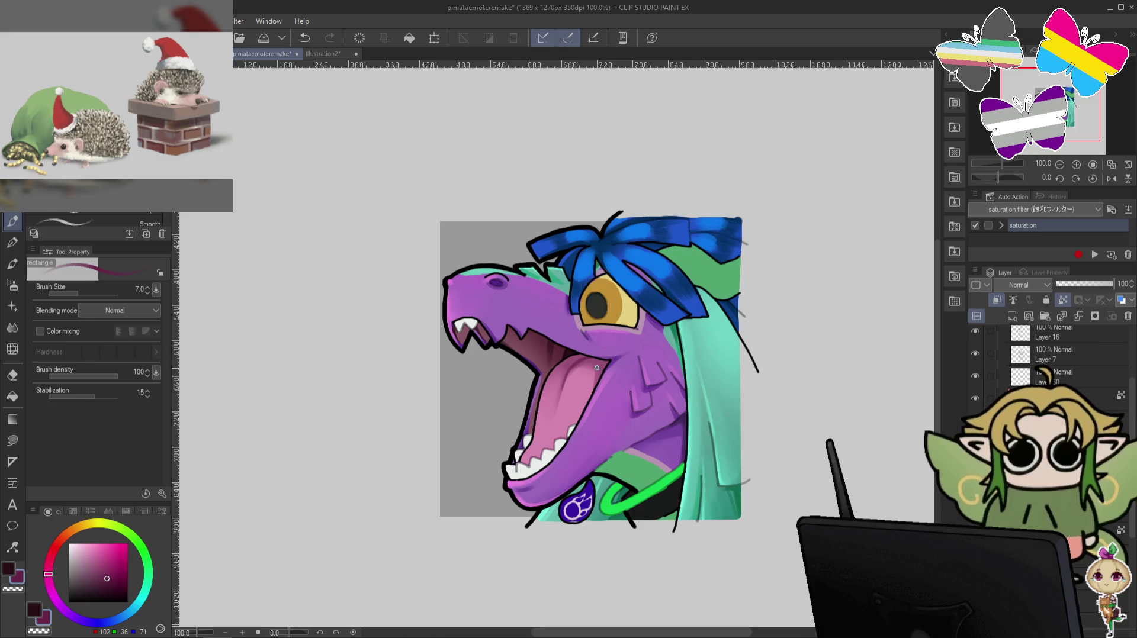
alt+click(536, 479)
click(85, 546)
click(48, 567)
key(b)
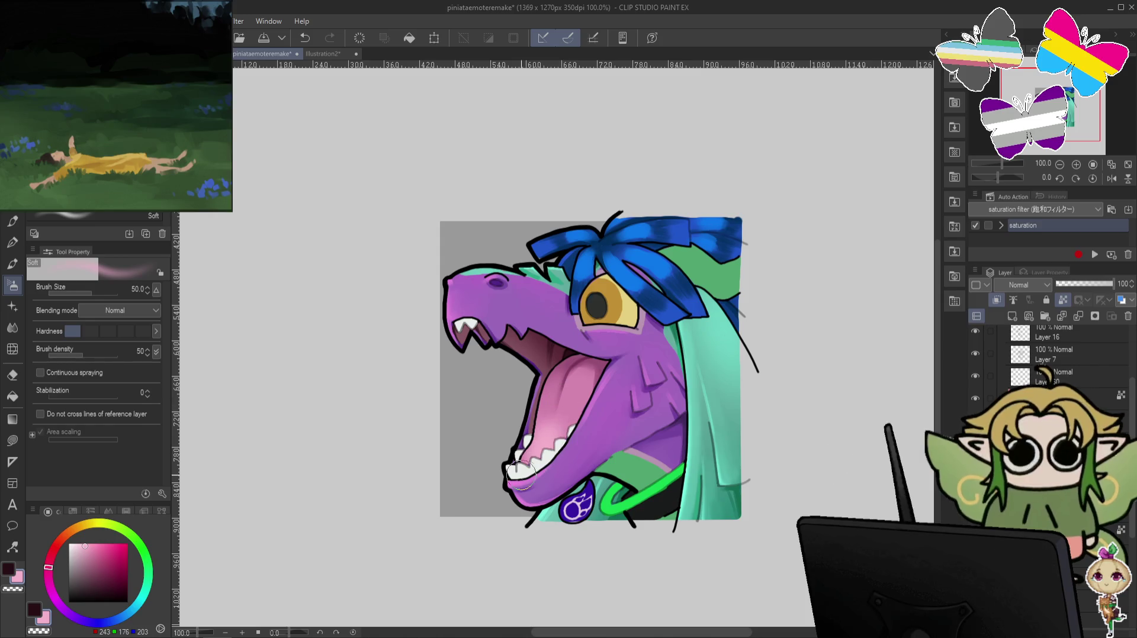
Airbrush size-20 shading with pinks sampled from the mouth and tongue.
key(bracketleft)
key(bracketleft)
key(bracketleft)
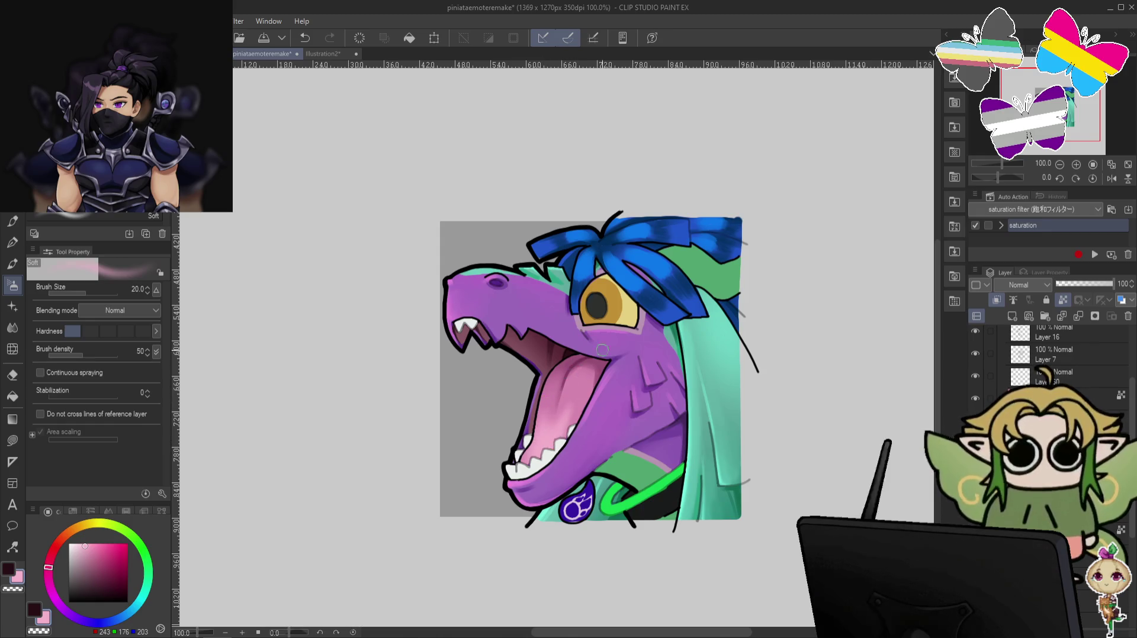
alt+click(544, 406)
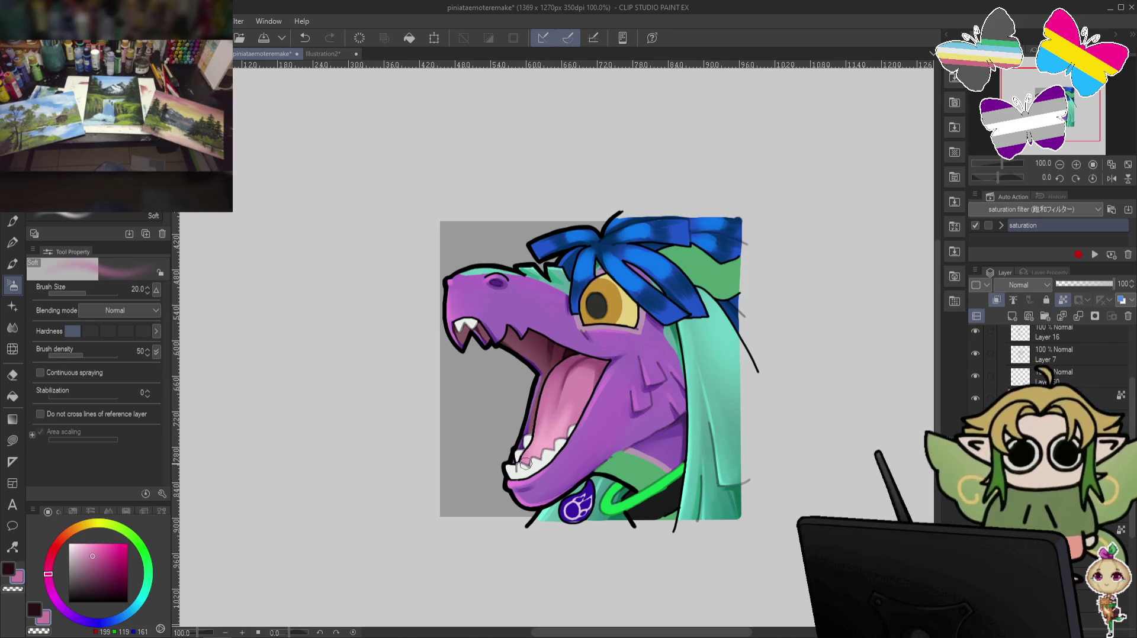
alt+click(574, 394)
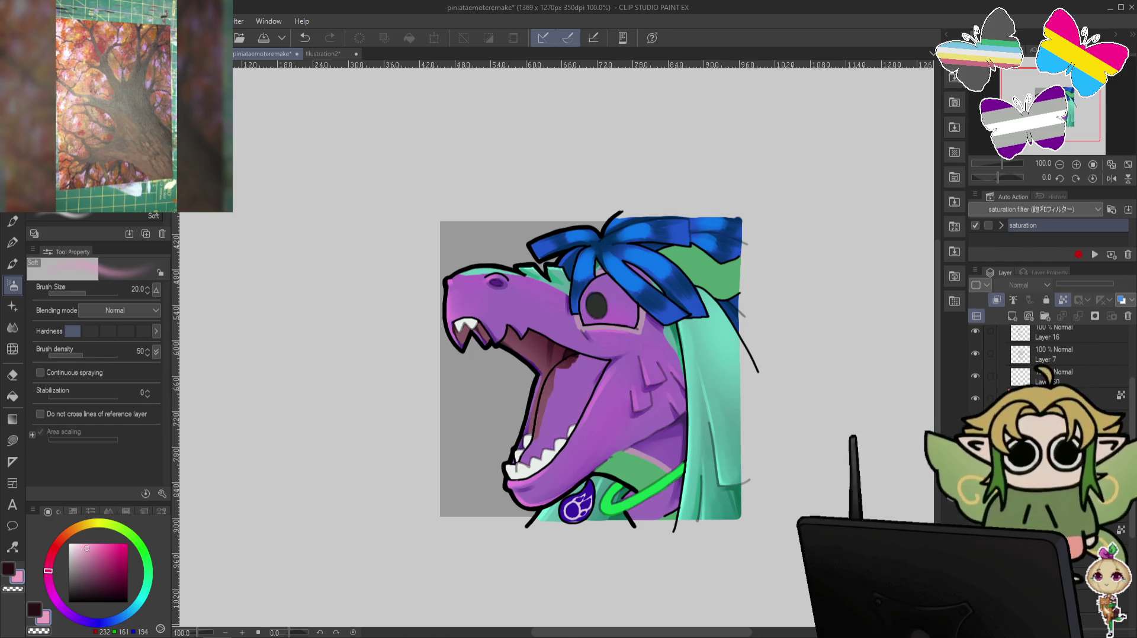
key(ctrl+z)
key(ctrl+y)
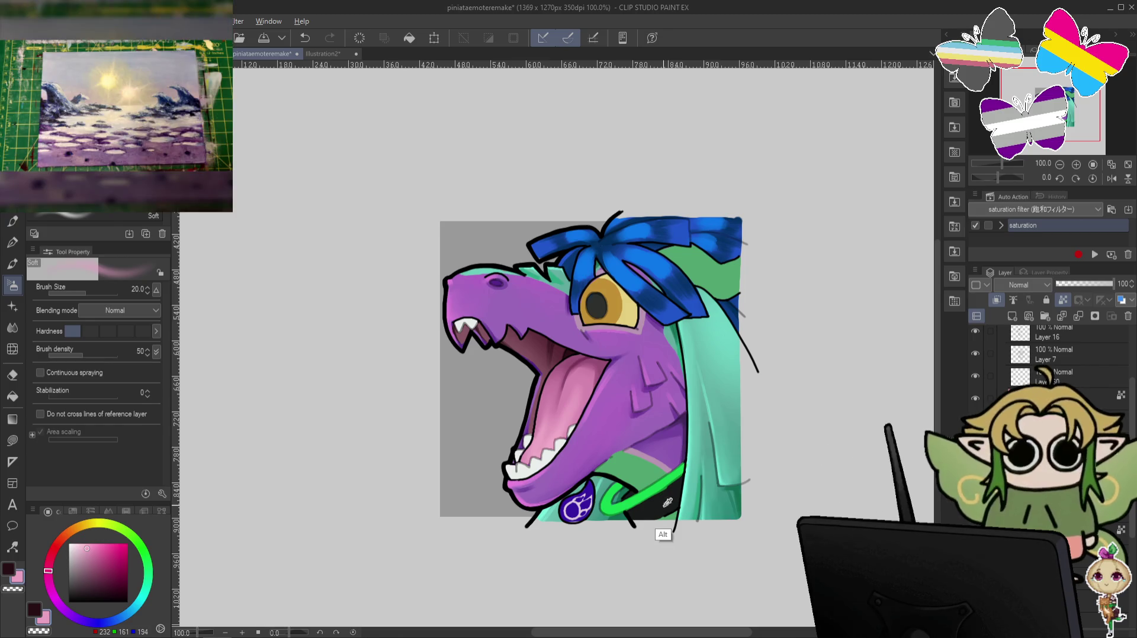
Return to the pen with a sampled near-black teal.
click(137, 600)
key(p)
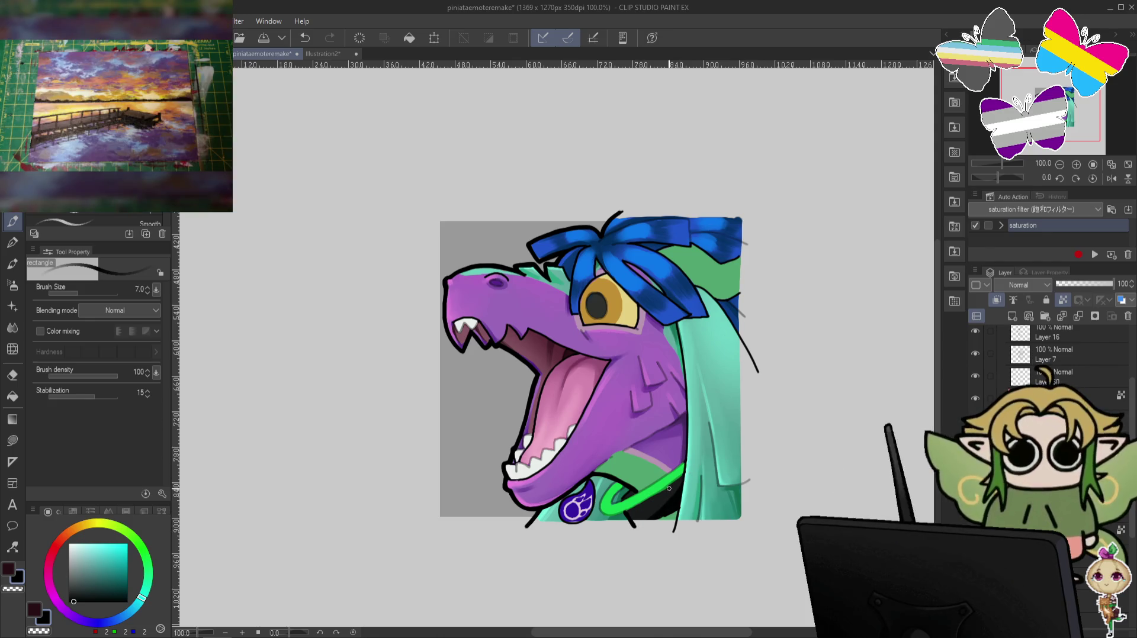
drag(1132, 435, 1132, 400)
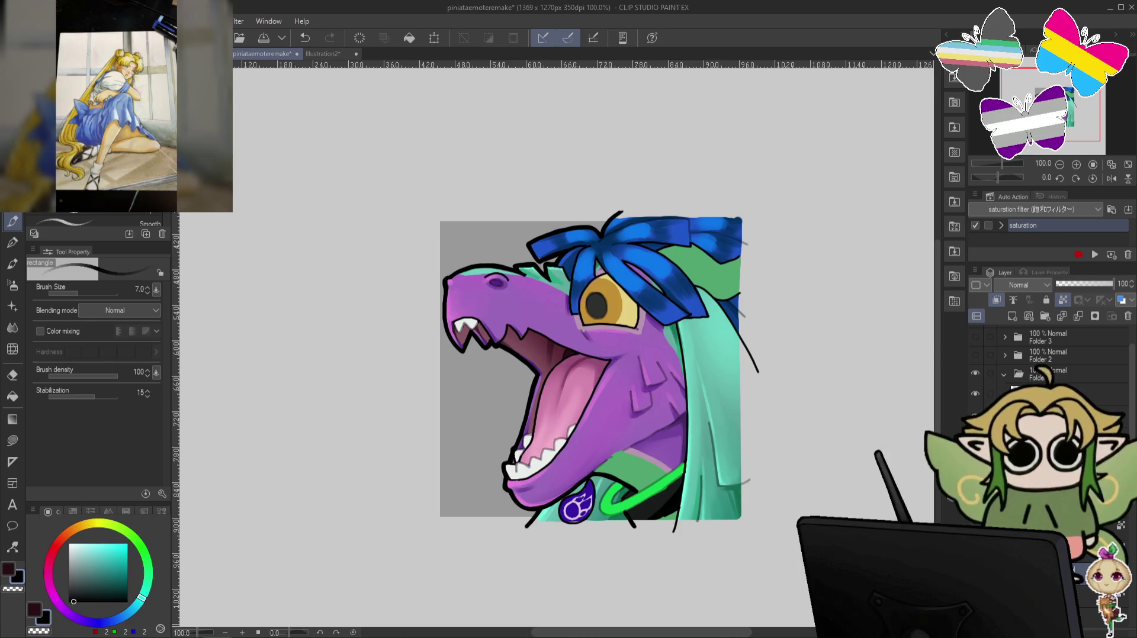
Turn off Folder's eye and turn on Folder 2 to display the candy-biting emote.
key(ctrl+z)
key(ctrl+y)
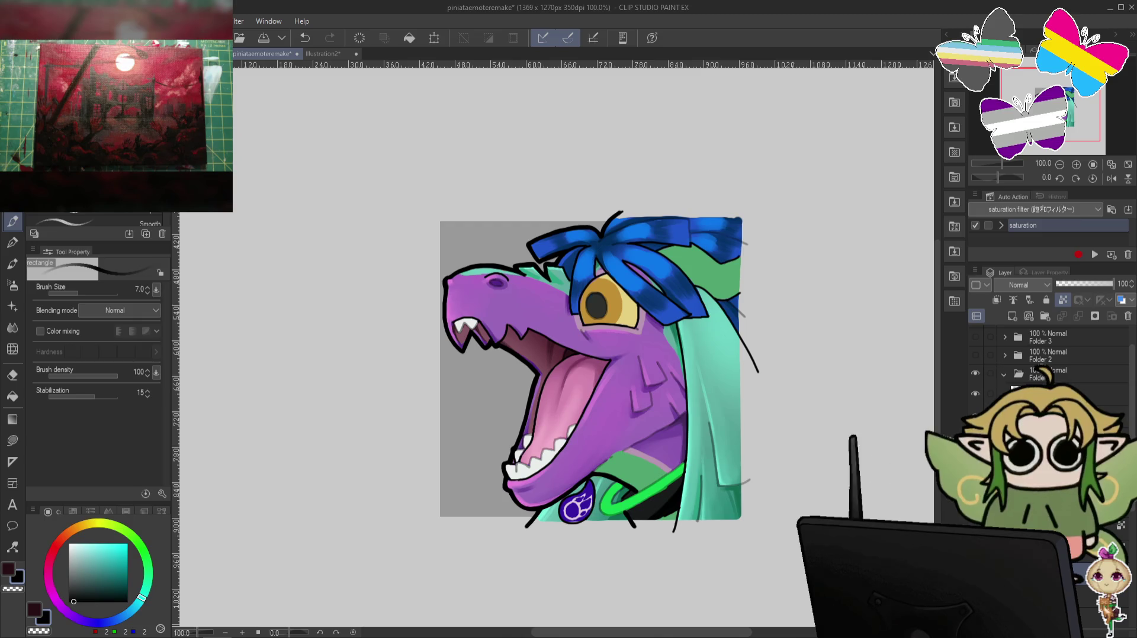
click(1002, 374)
click(974, 373)
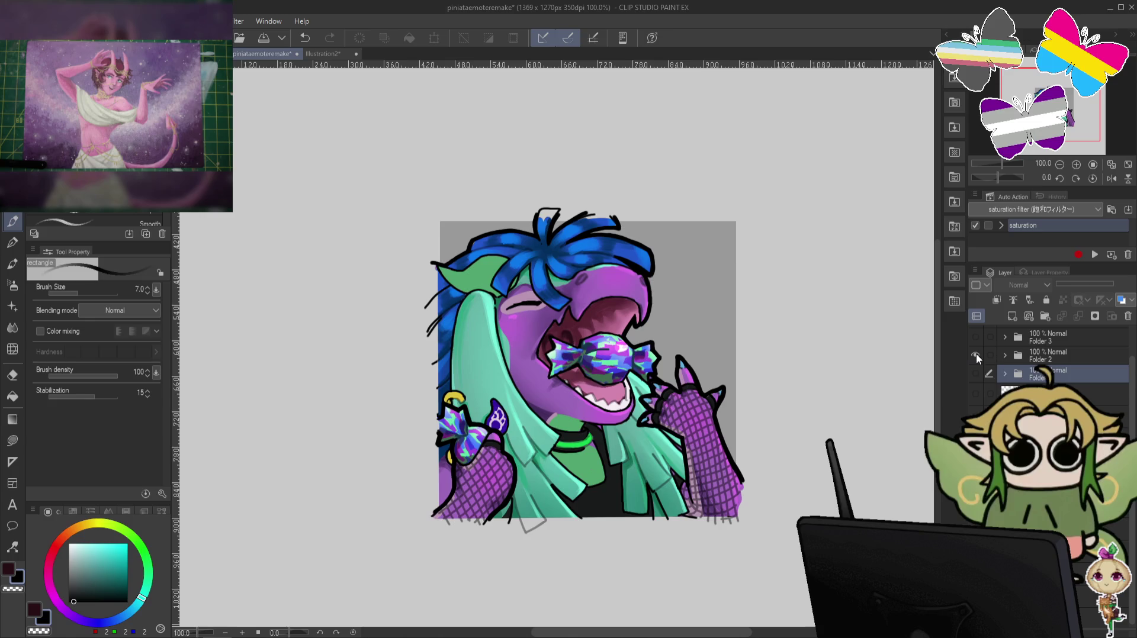
click(1005, 356)
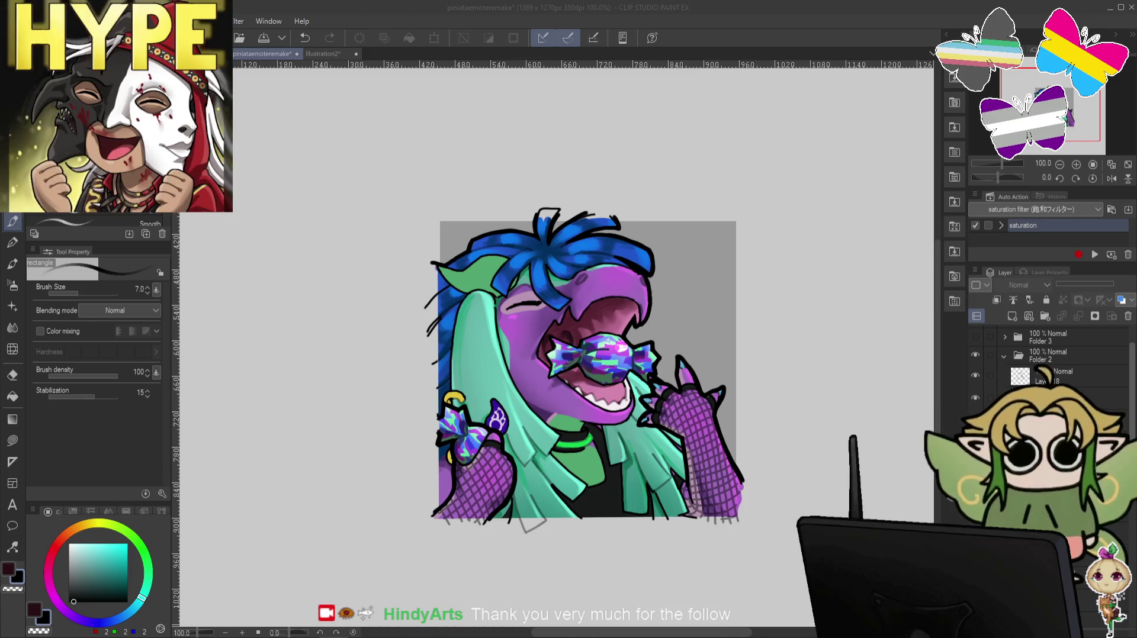
scroll(1048, 356, down, 2)
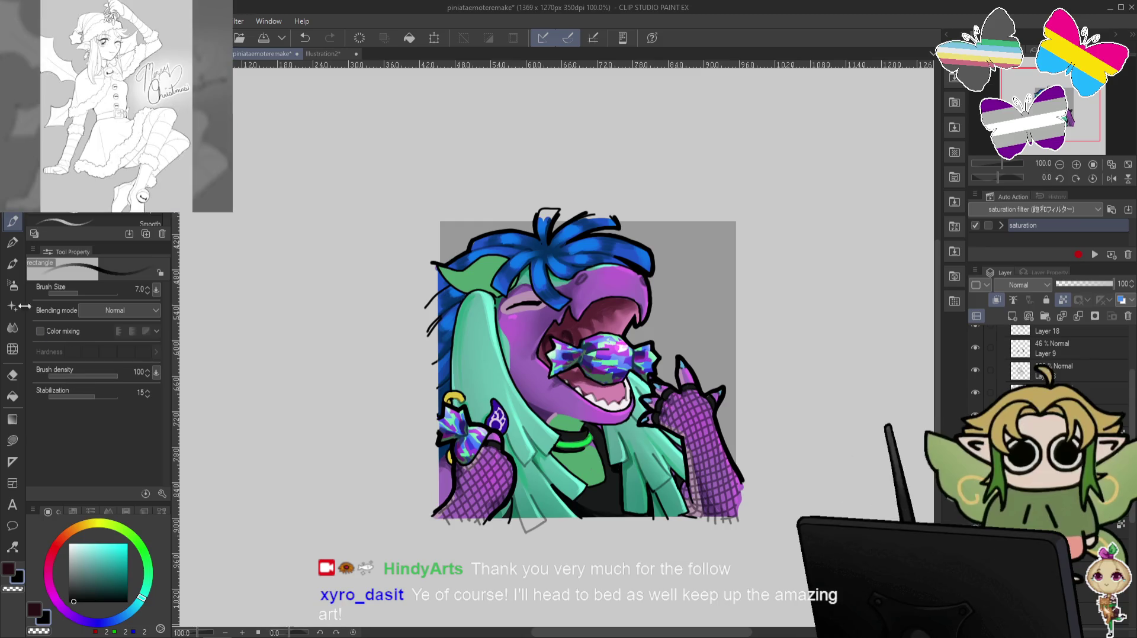
Set the Soft airbrush to size 100 with grey-teal, then a smaller bright green.
click(11, 284)
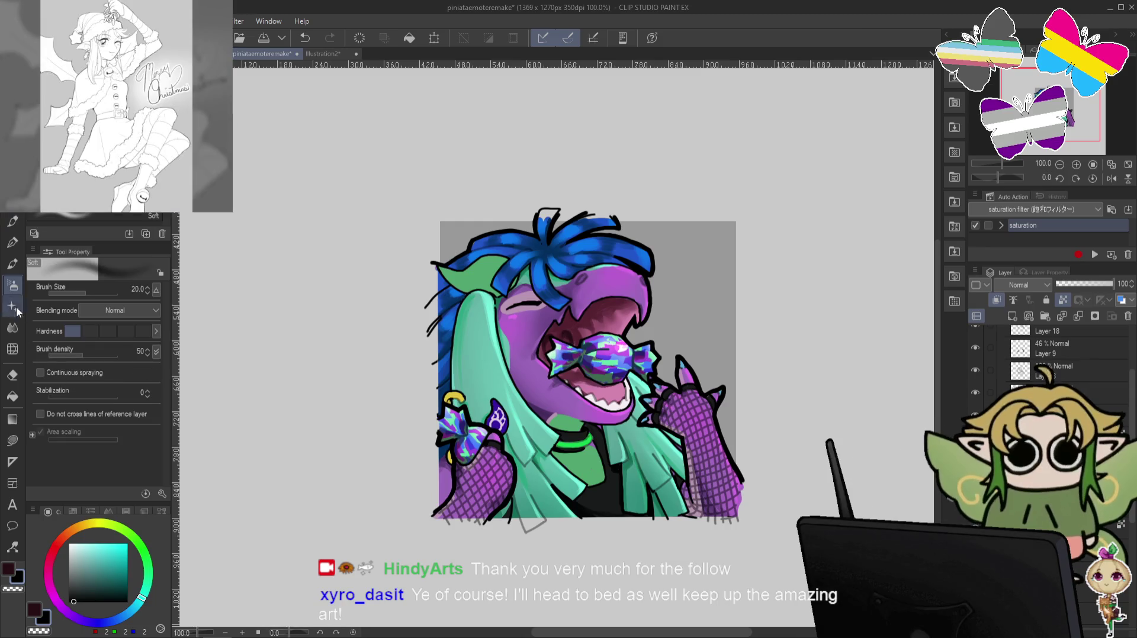
click(88, 586)
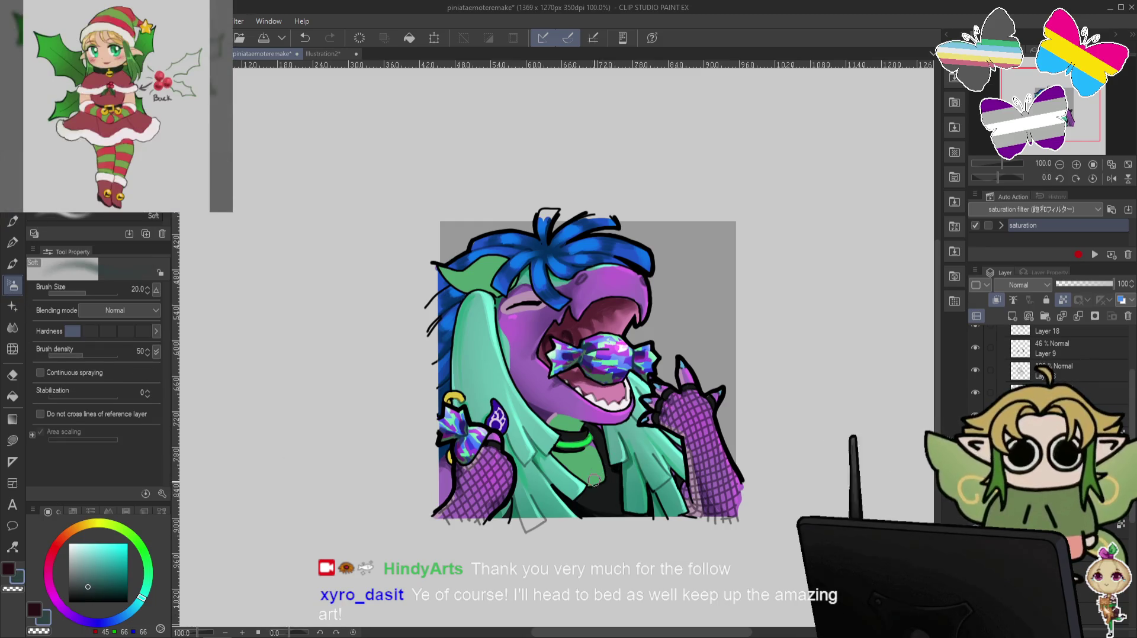
key(bracketright)
key(bracketright)
key(bracketright)
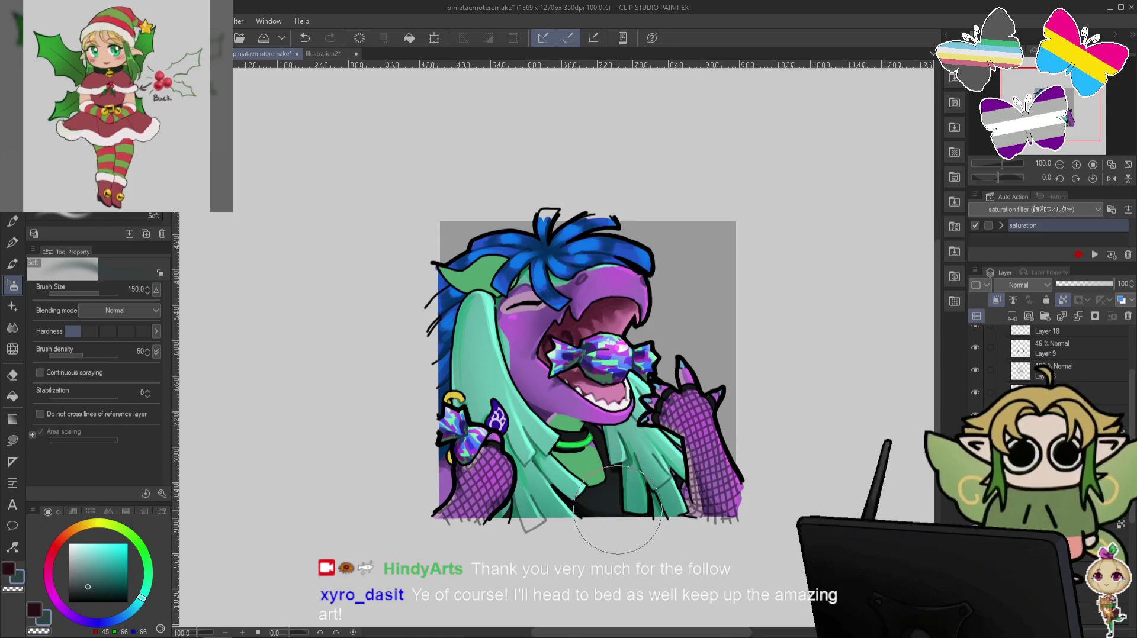
key(bracketleft)
key(bracketleft)
key(bracketleft)
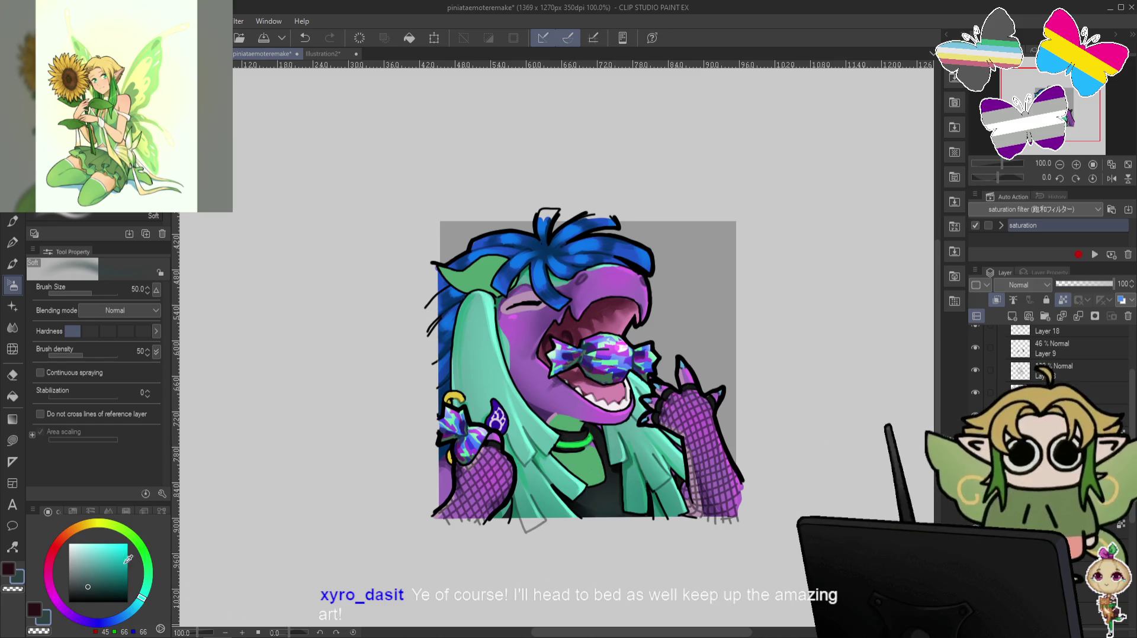
click(148, 574)
alt+click(582, 442)
key(bracketleft)
key(bracketleft)
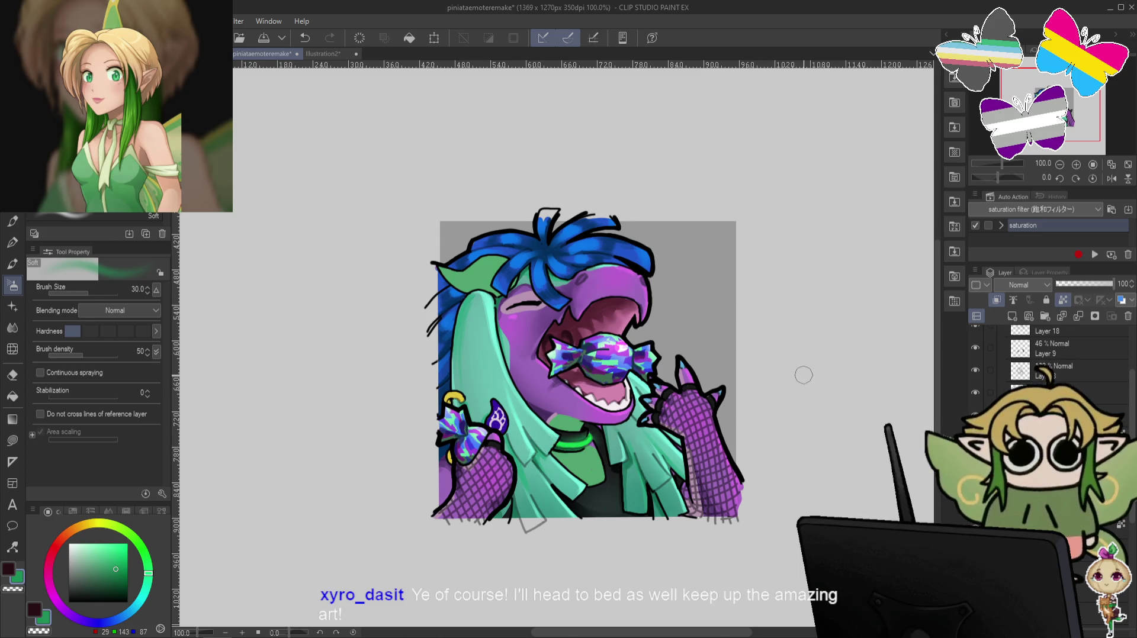
Pick a dark teal pen and rotate the canvas to -60°.
click(13, 224)
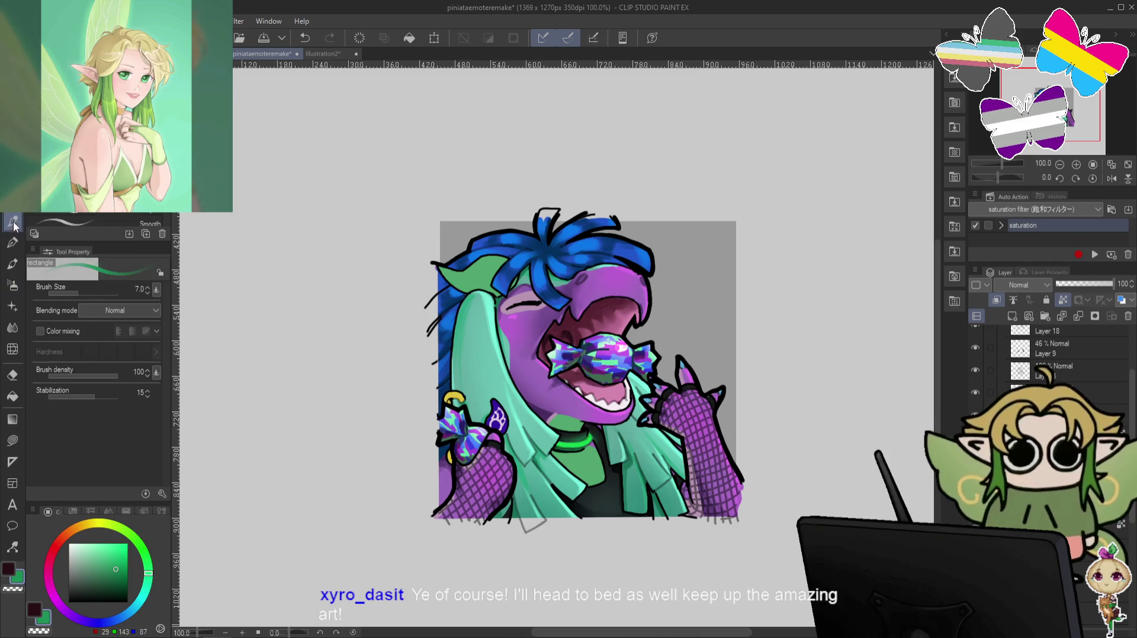
click(86, 589)
drag(89, 586, 75, 587)
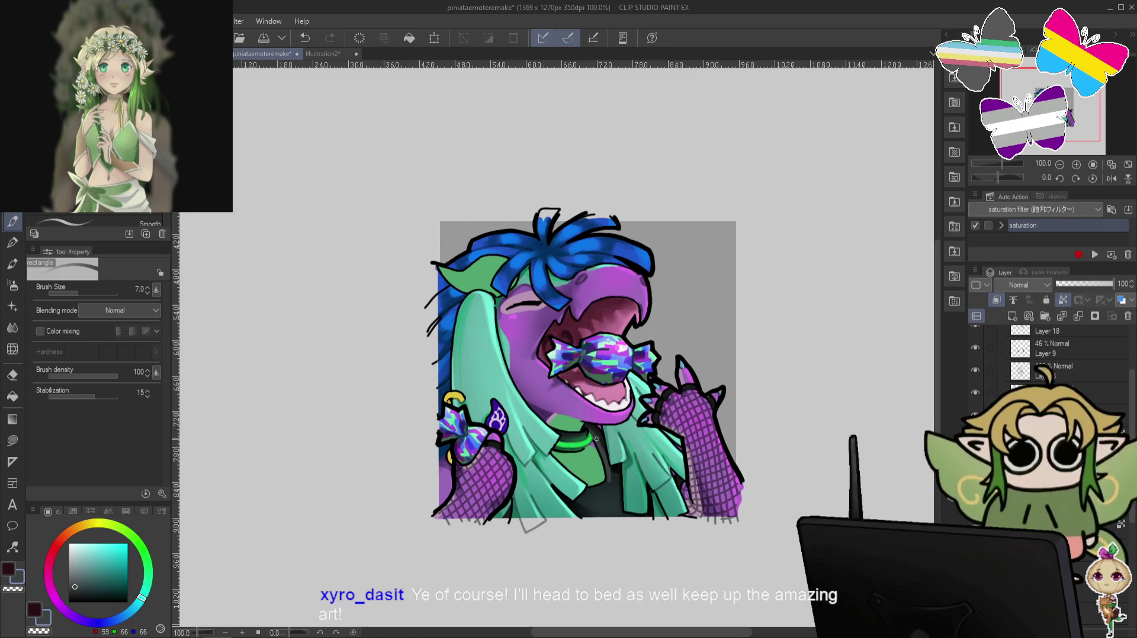
drag(616, 449, 697, 369)
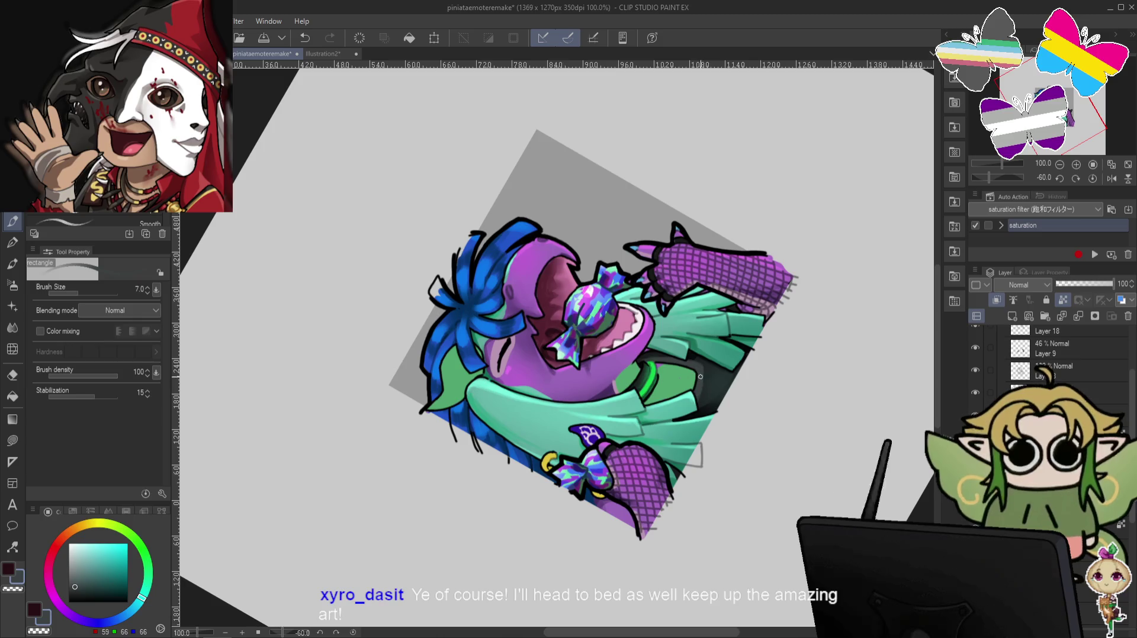
Reset the canvas rotation back to 0° after inking the candy emote.
key(at)
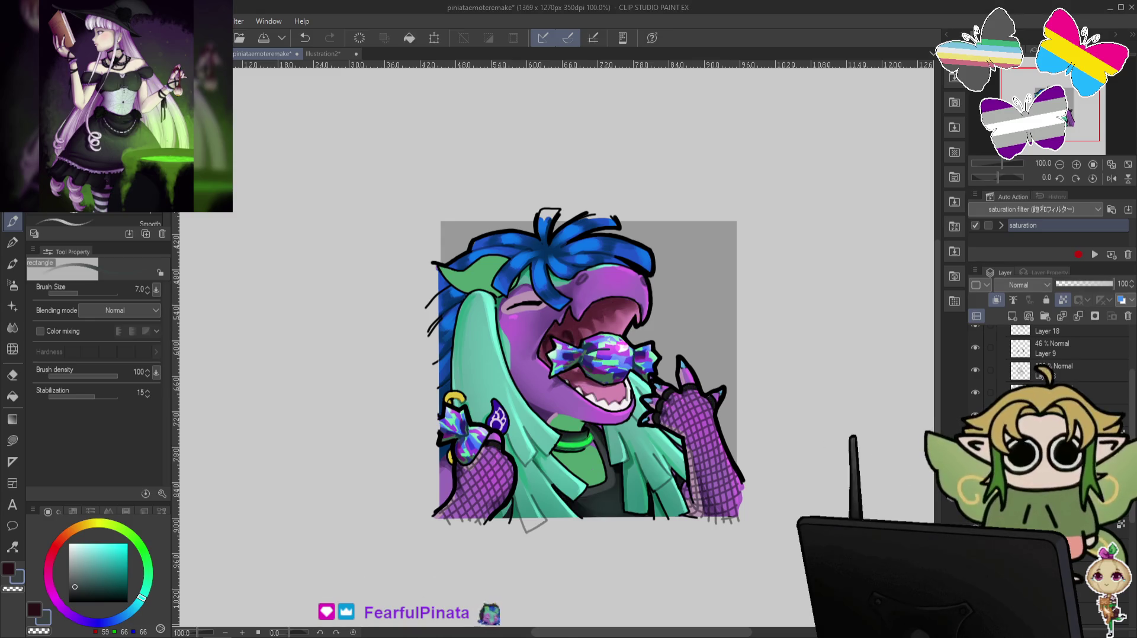
scroll(1002, 389, up, 5)
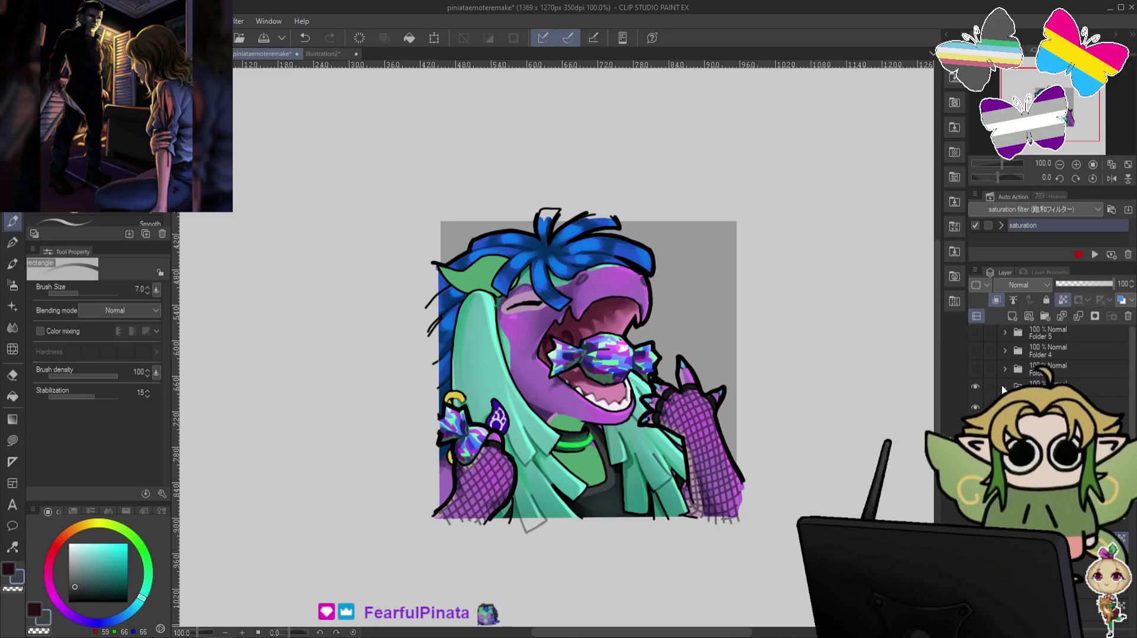
Hide the candy folder, show Folder 1, pick a green Soft airbrush, then hide Folder 1.
click(975, 387)
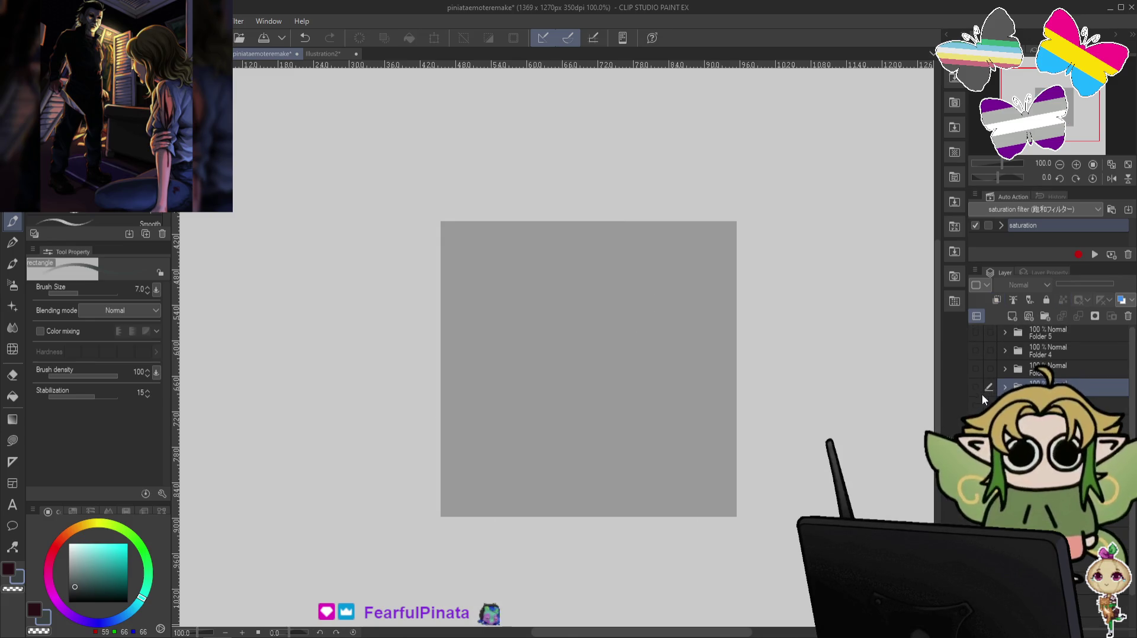
click(975, 405)
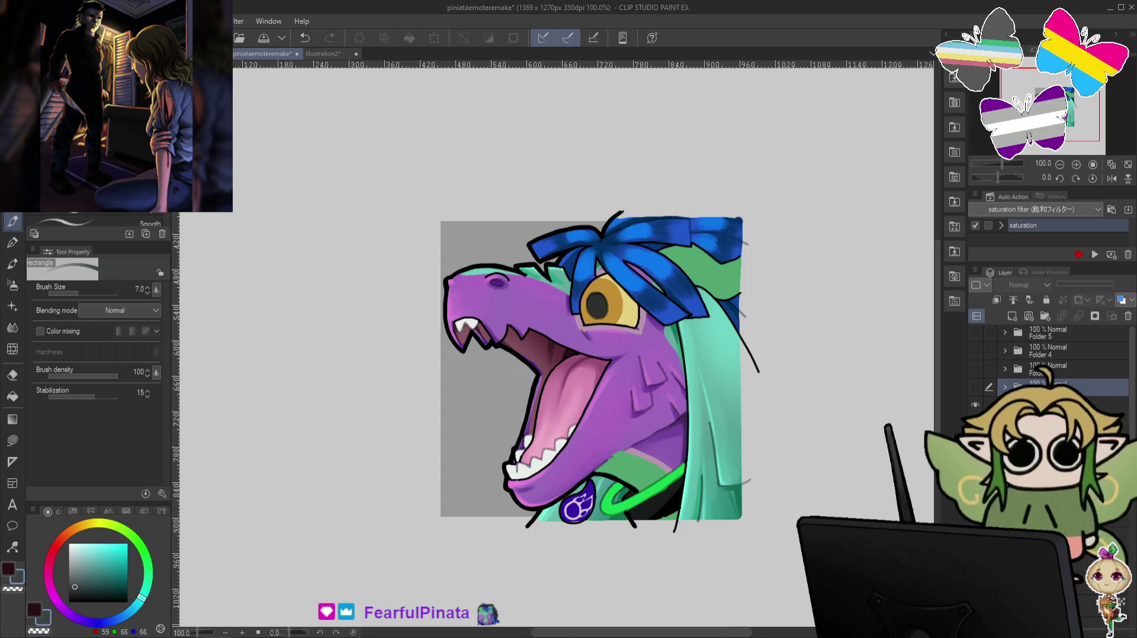
scroll(1048, 358, down, 3)
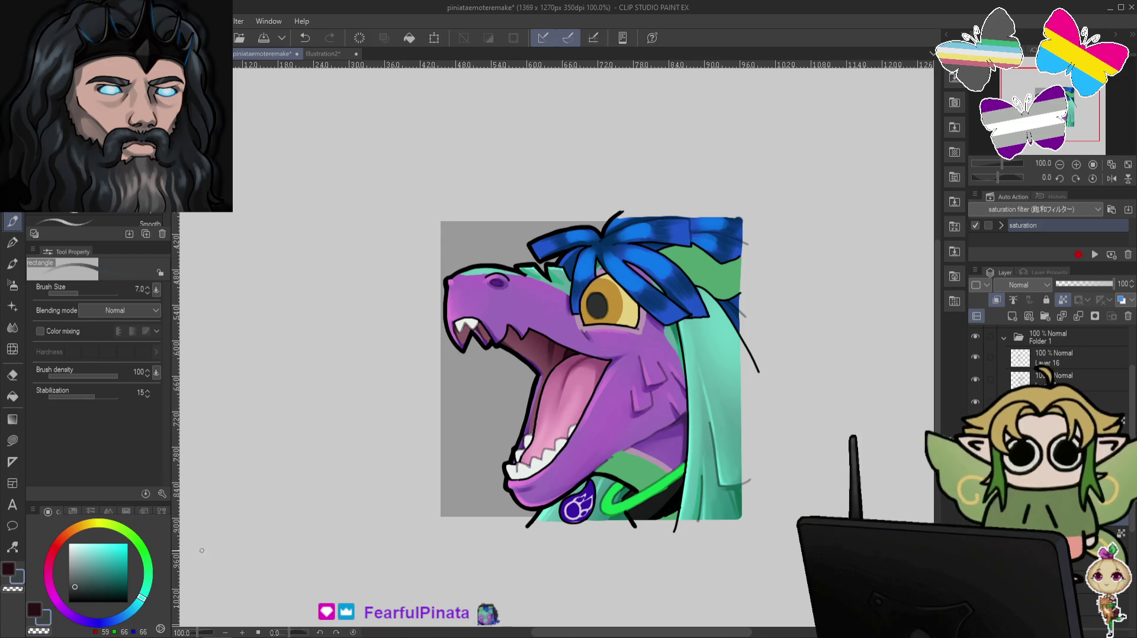
alt+click(648, 465)
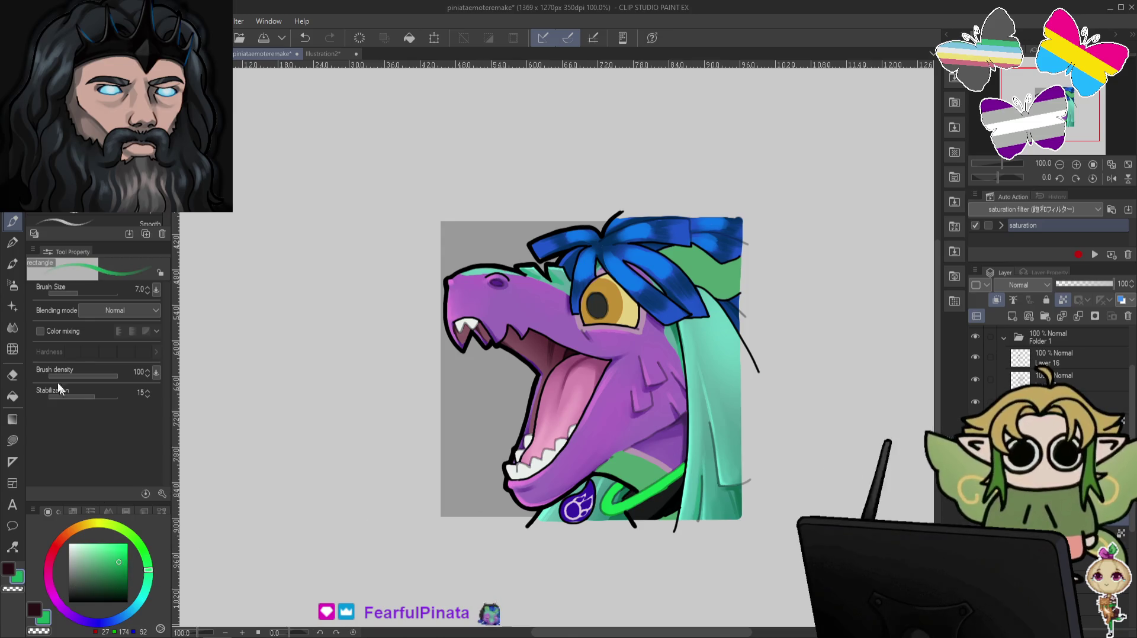
click(12, 285)
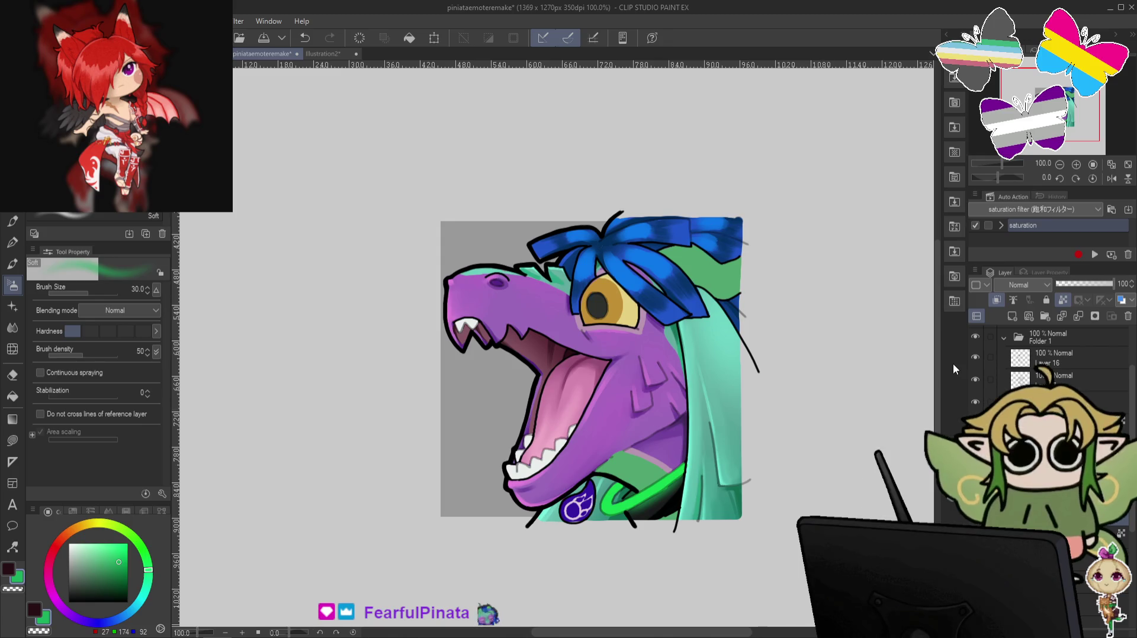
scroll(1132, 408, up, 3)
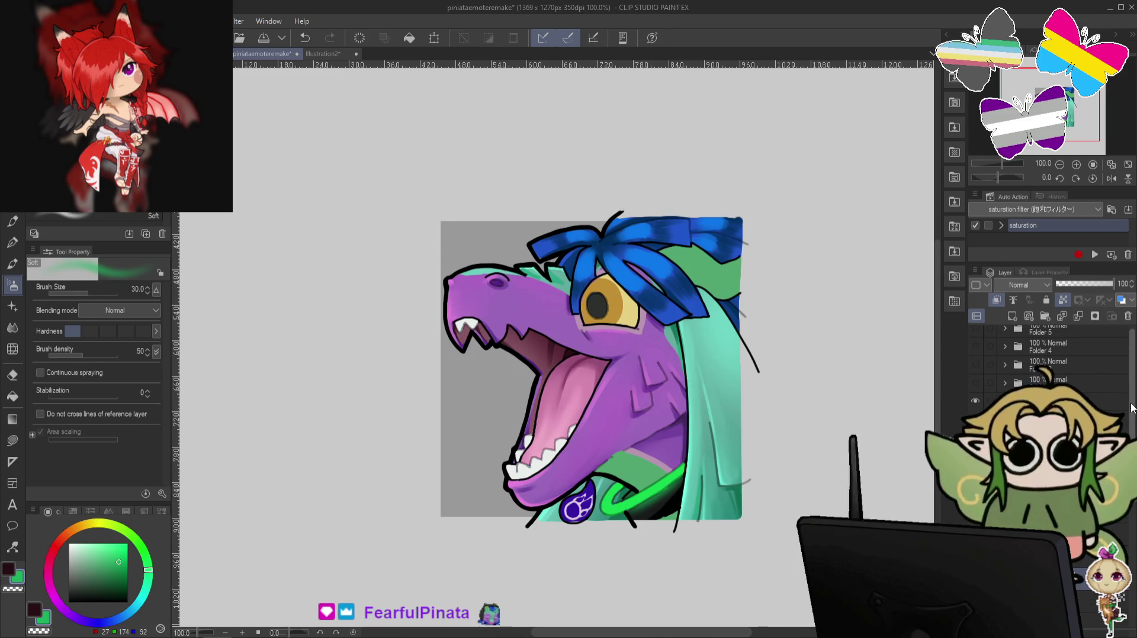
click(974, 401)
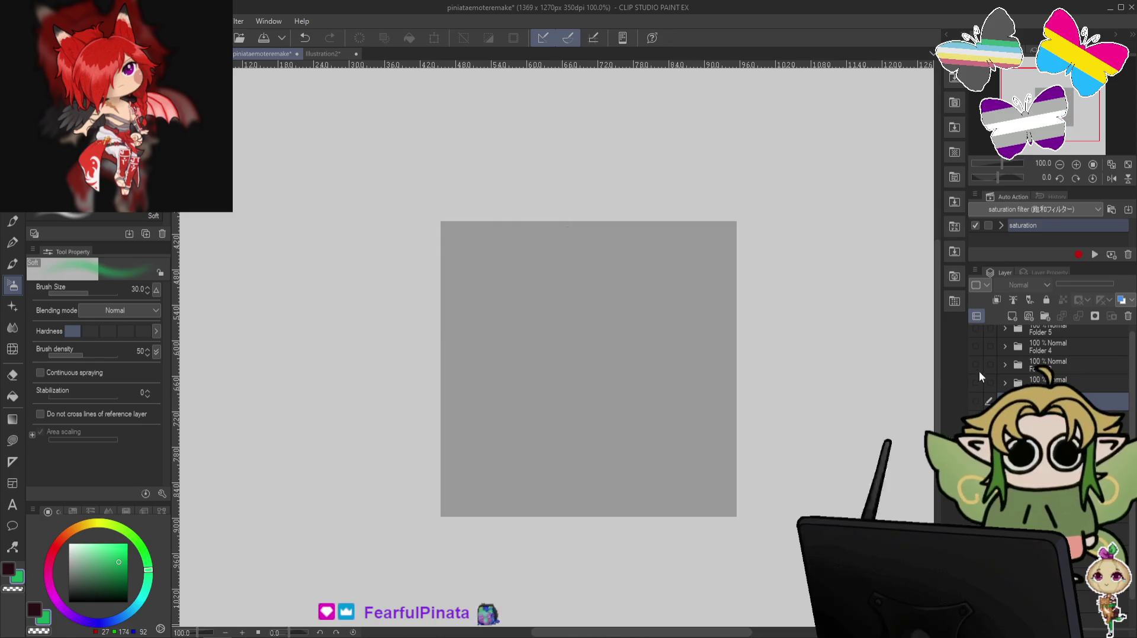
Show and expand Folder 3, checking its hair and mint cloud layers.
click(975, 365)
click(1004, 365)
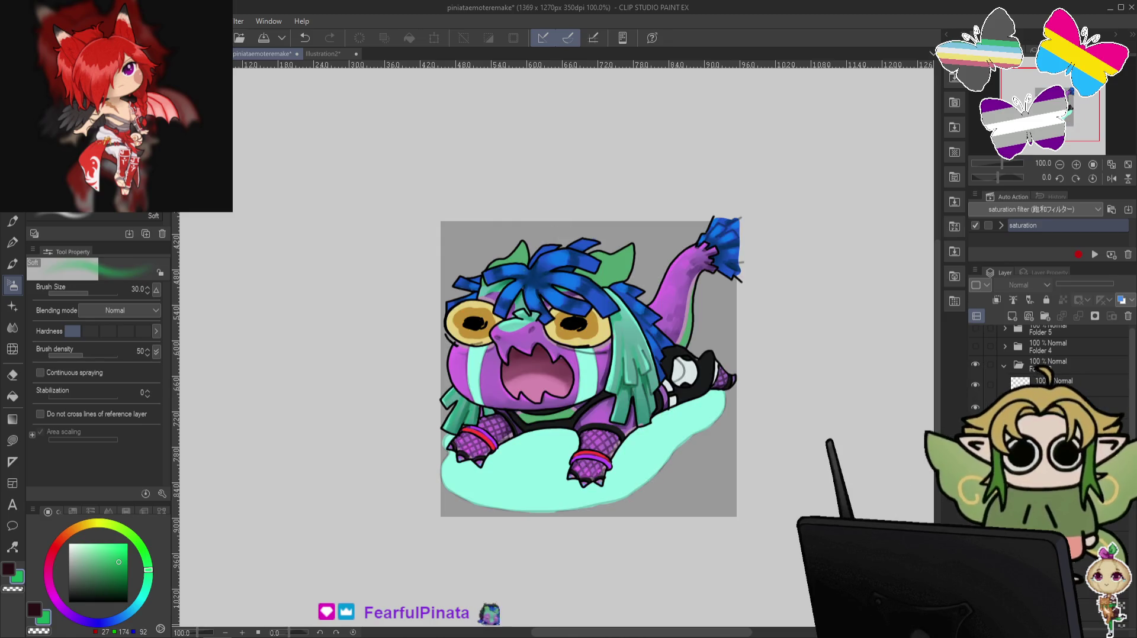
scroll(1005, 364, down, 2)
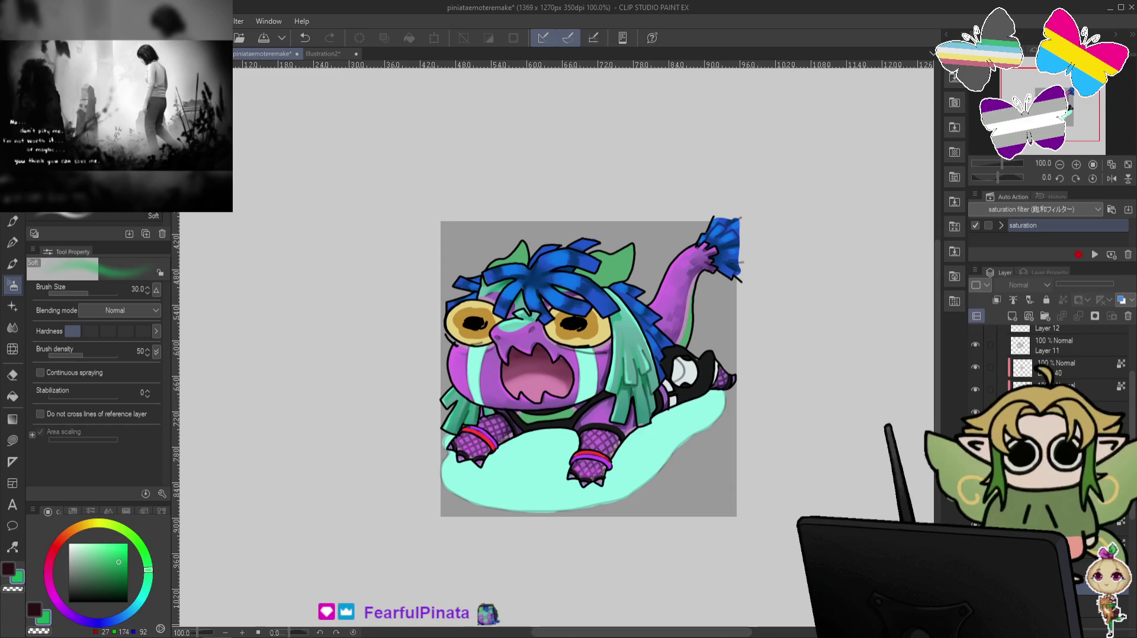
click(975, 367)
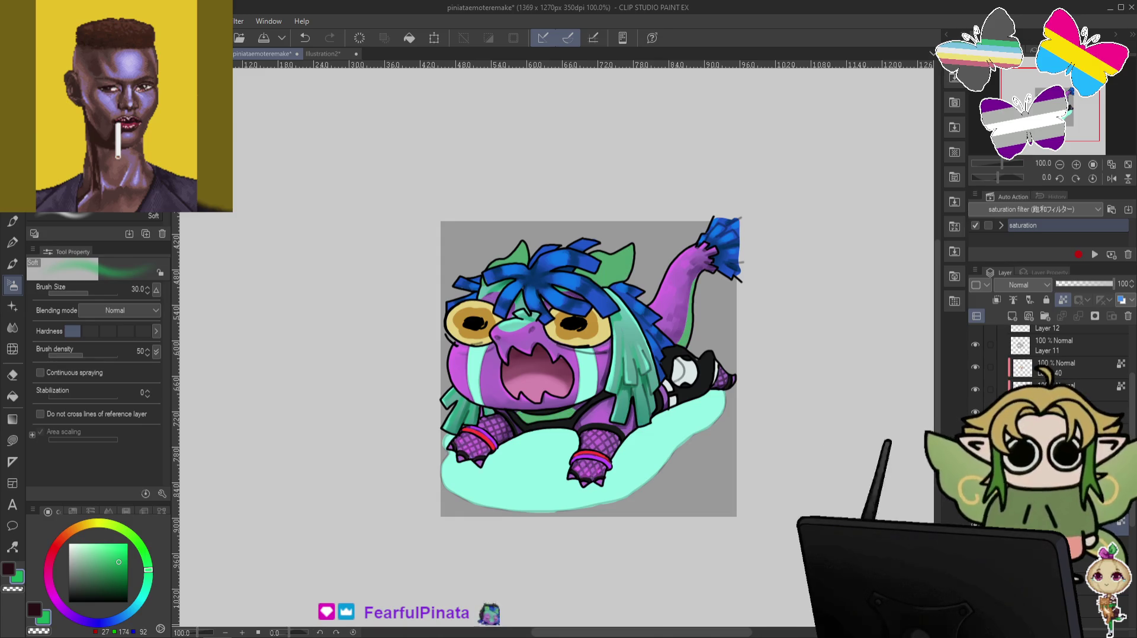
click(975, 389)
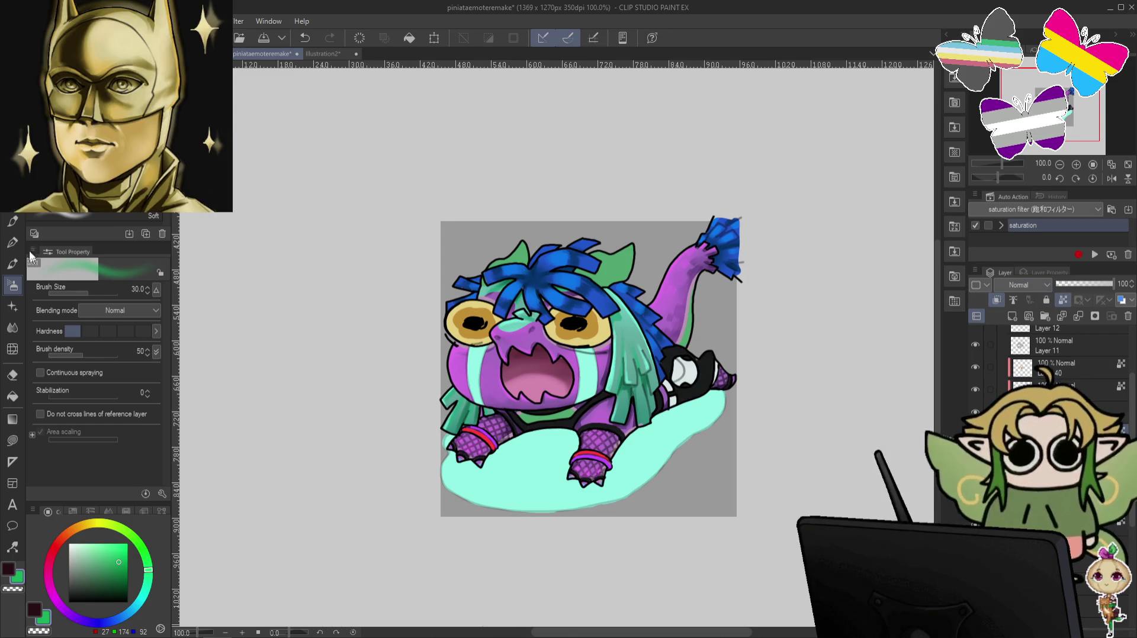
Ready a near-black pen and zoom the canvas to 150%.
key(p)
click(77, 600)
key(ctrl+plus)
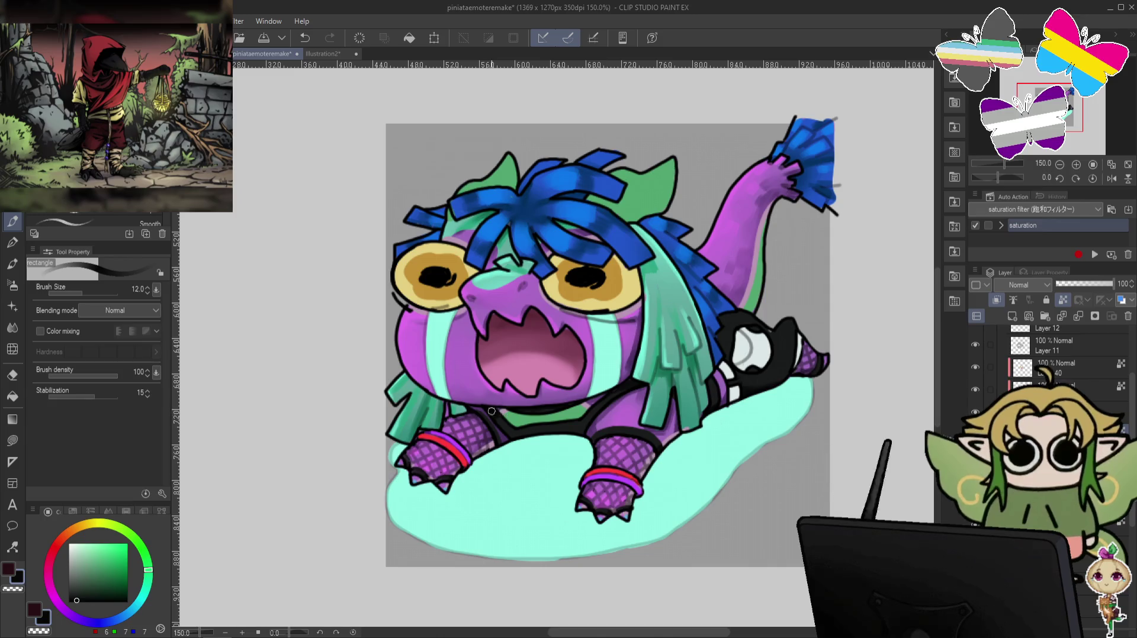
Try dark green and magenta on the Soft airbrush, then a green pen.
click(85, 587)
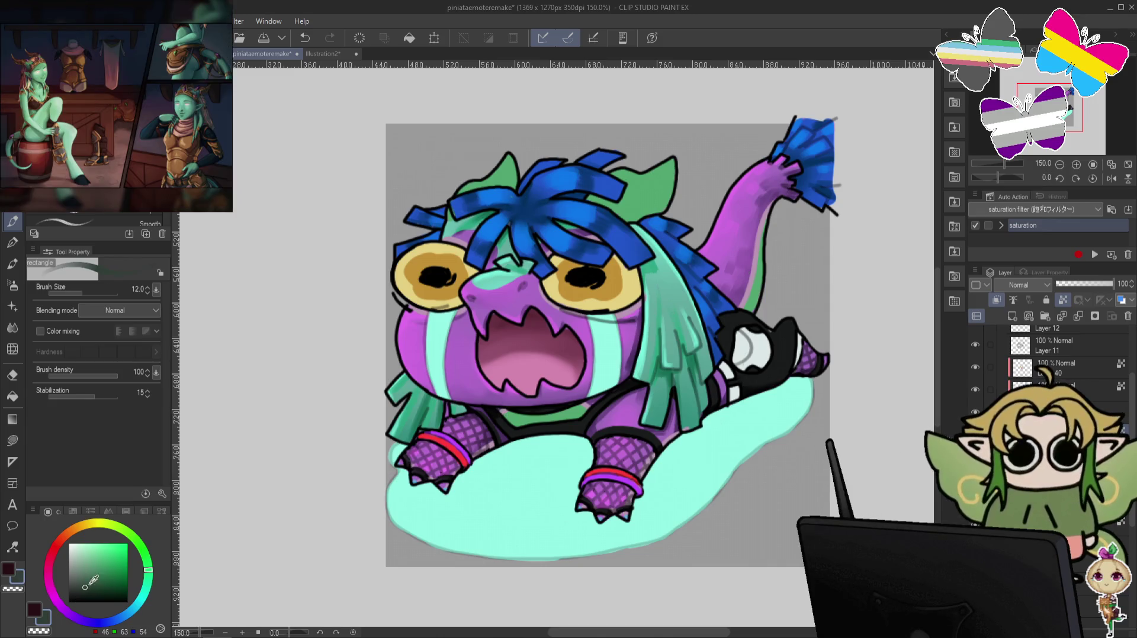
click(52, 591)
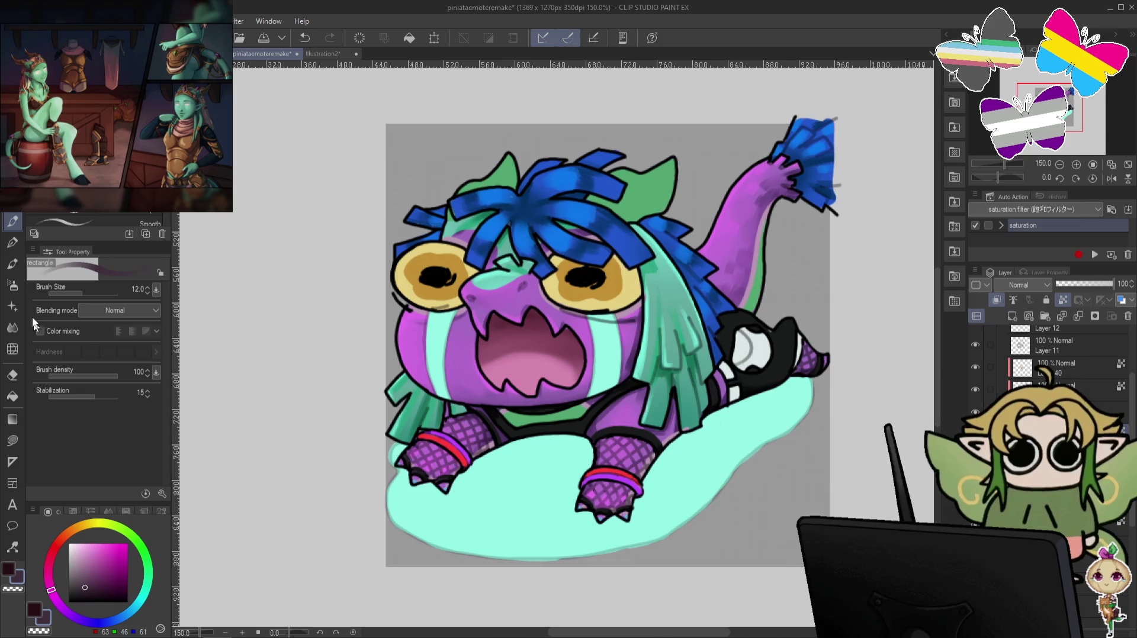
click(13, 285)
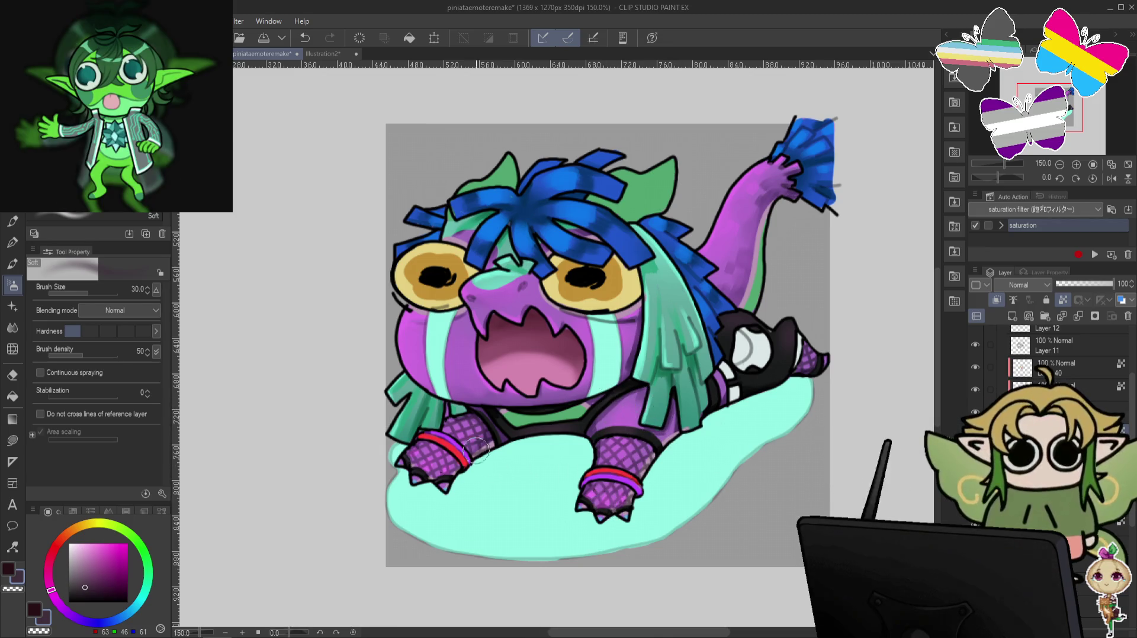
key(p)
click(129, 537)
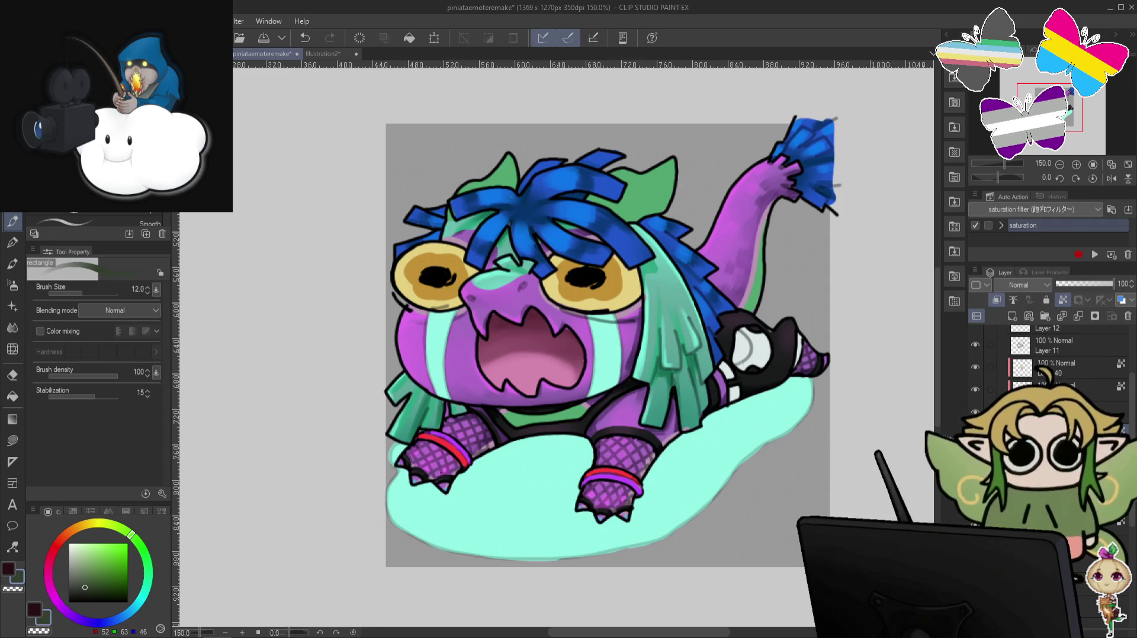
key(ctrl+z)
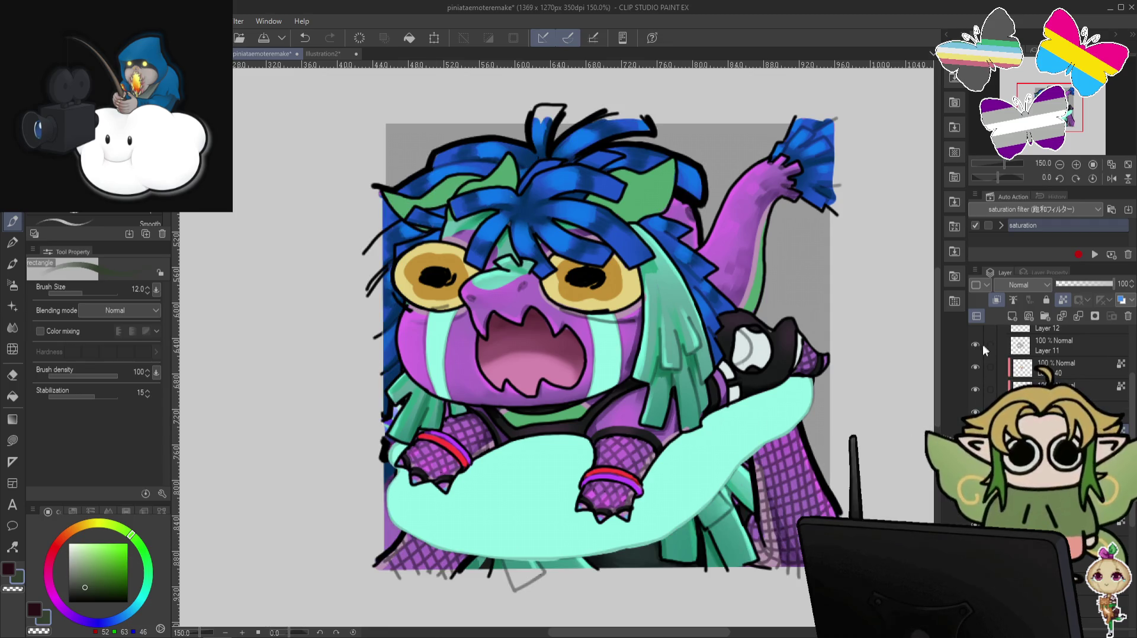
Check Folder 3's layers, then hide Folder 3 and show Folder 4's LOVE YOU emote.
scroll(1130, 376, up, 3)
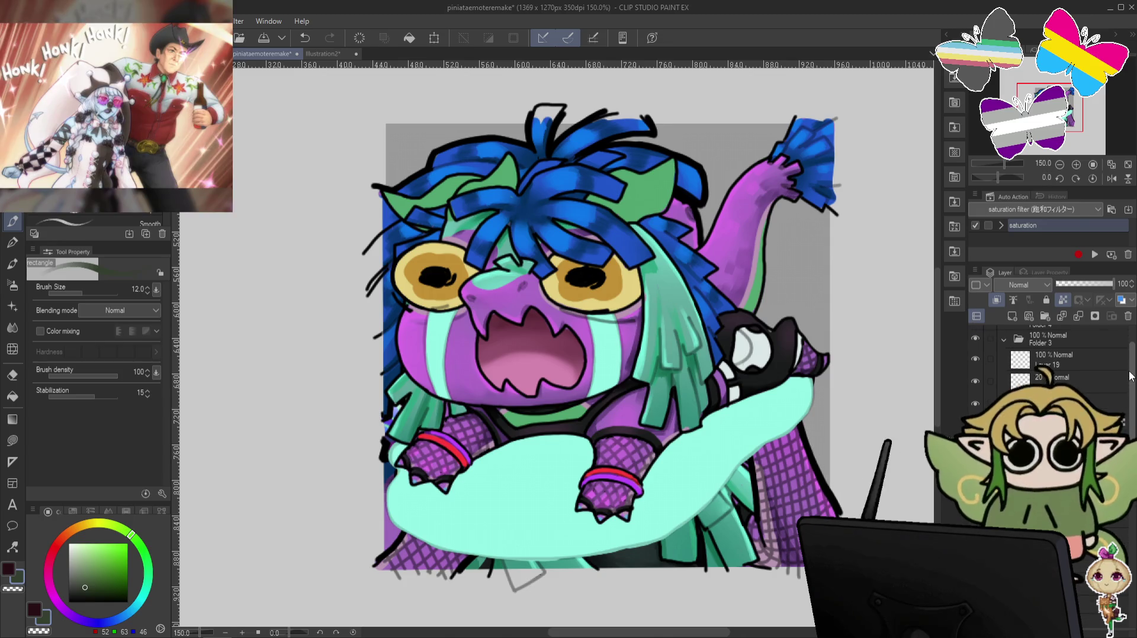
click(975, 338)
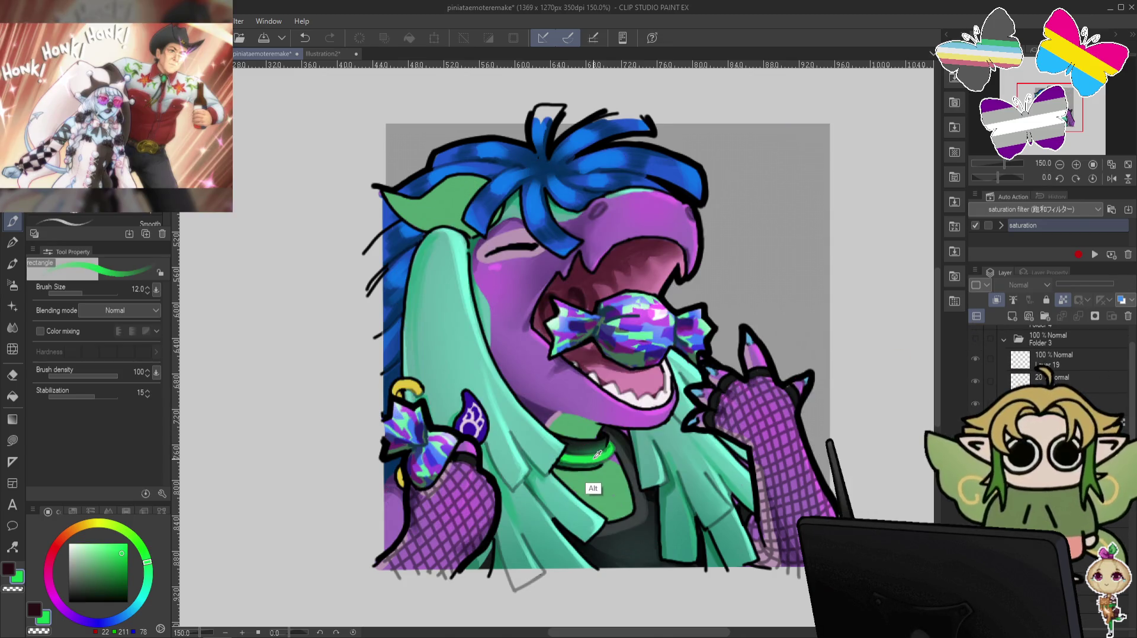
click(975, 339)
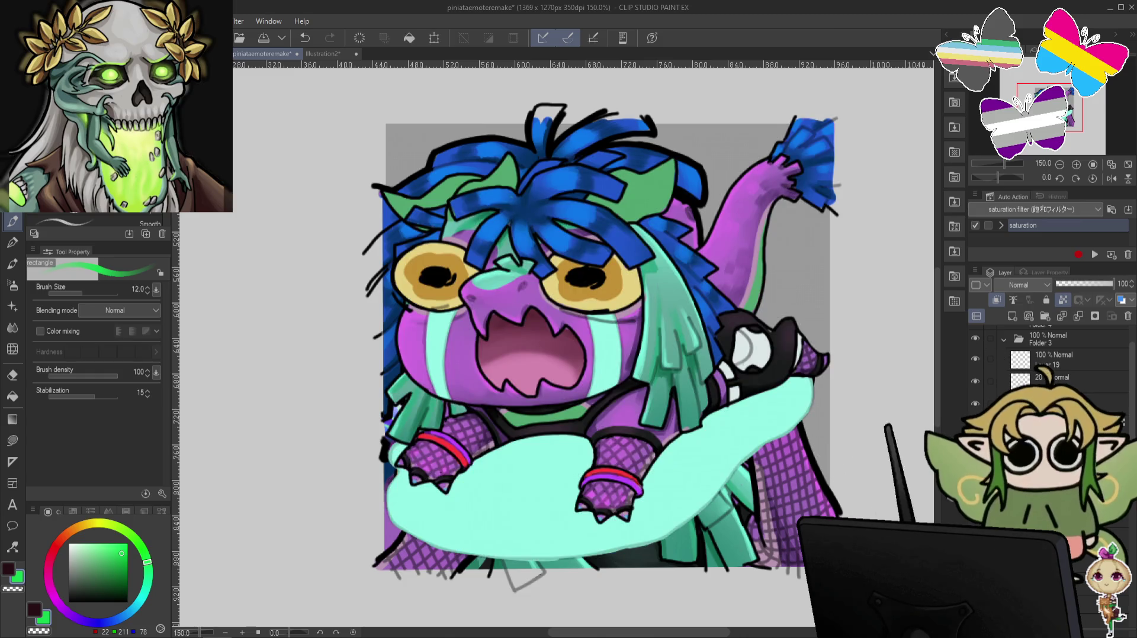
click(975, 426)
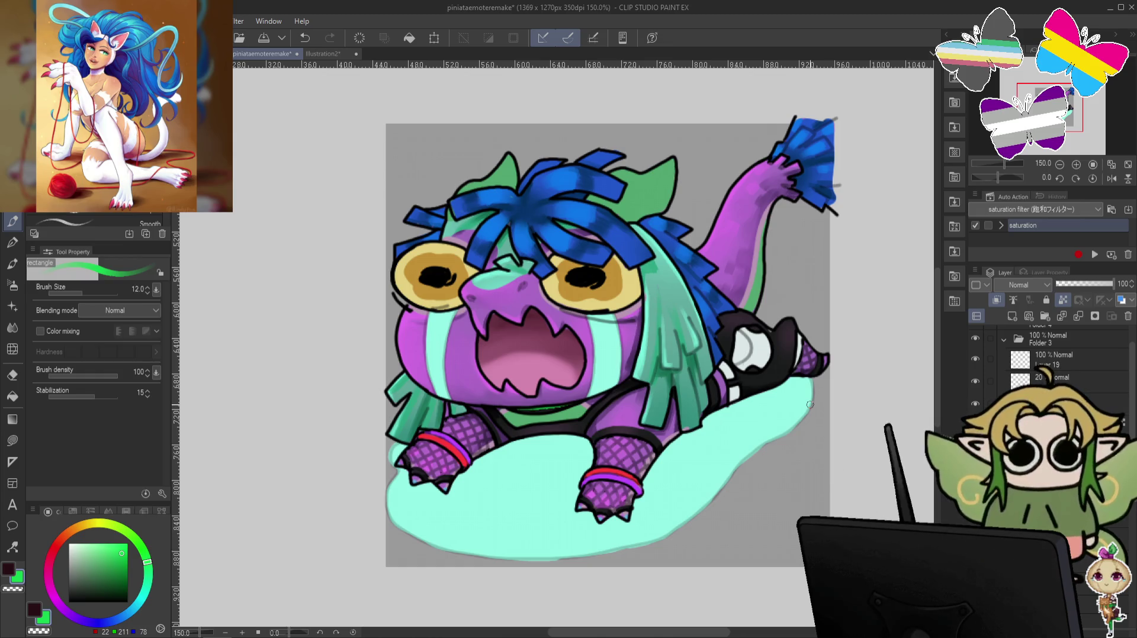
scroll(1131, 429, up, 2)
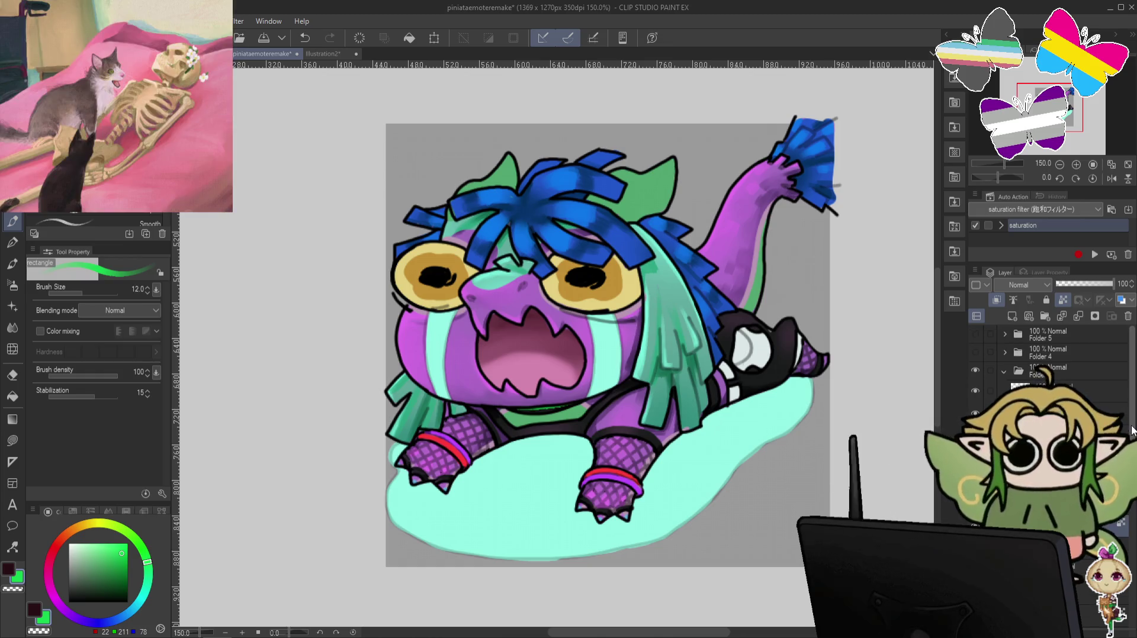
click(1005, 371)
click(975, 352)
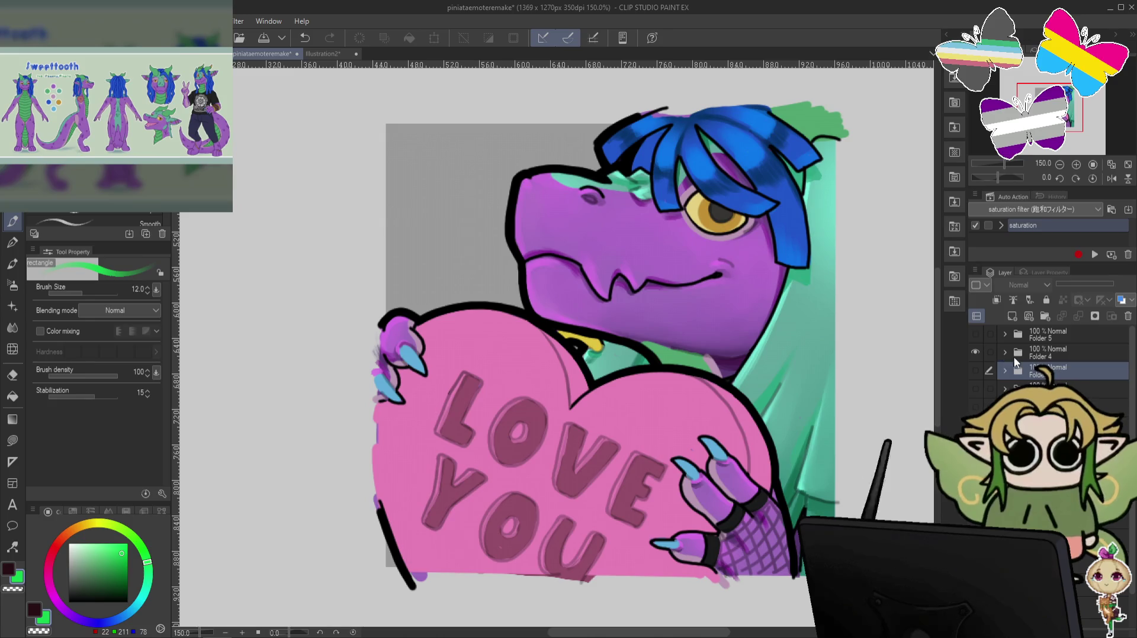
Expand Folder 4, sample the hand outline into a muted purple-grey, brush size 20.
click(1004, 353)
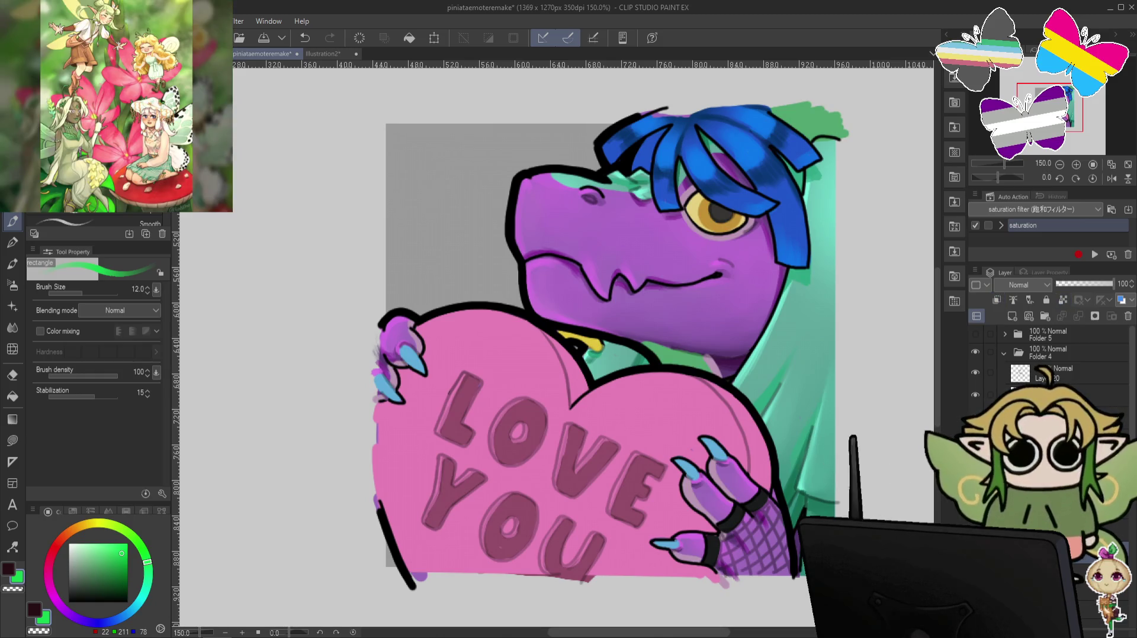
key(alt)
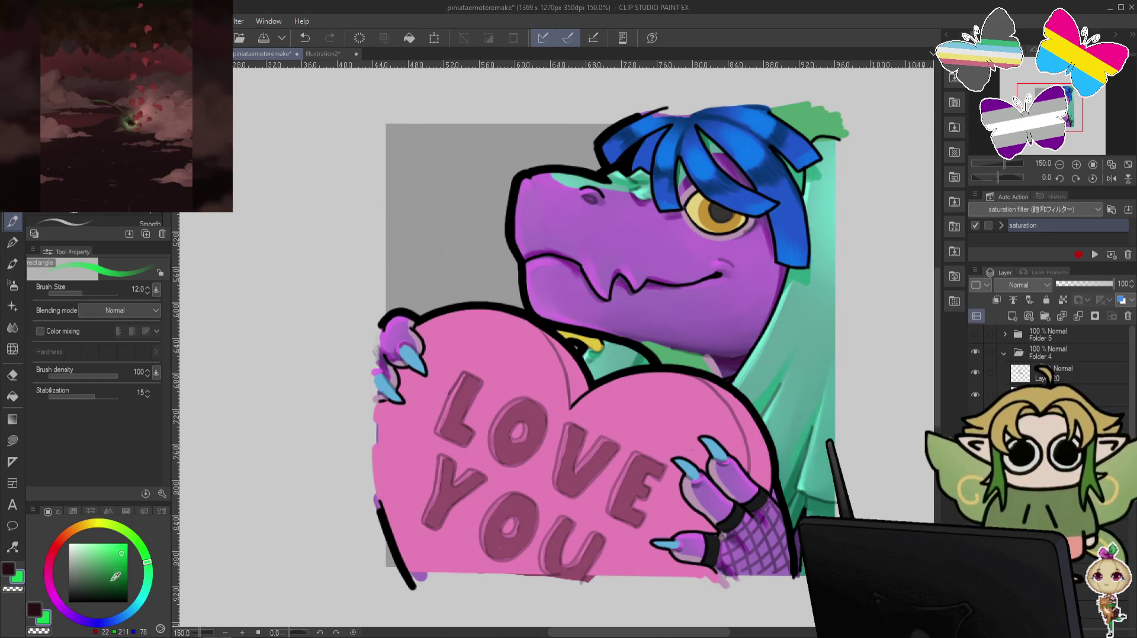
alt+click(715, 547)
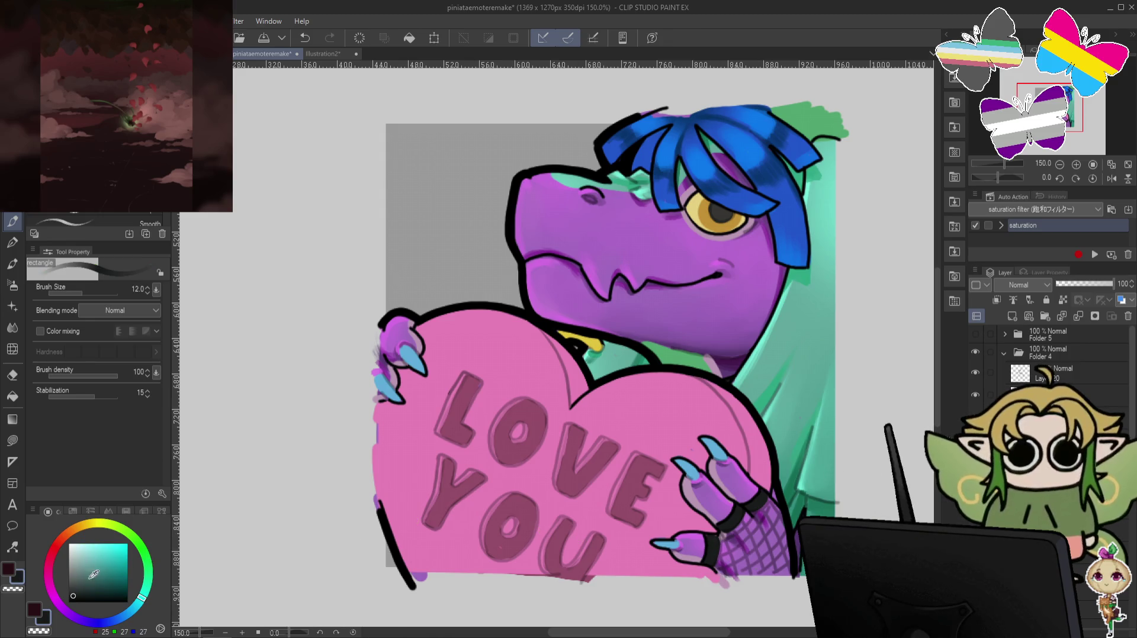
click(51, 557)
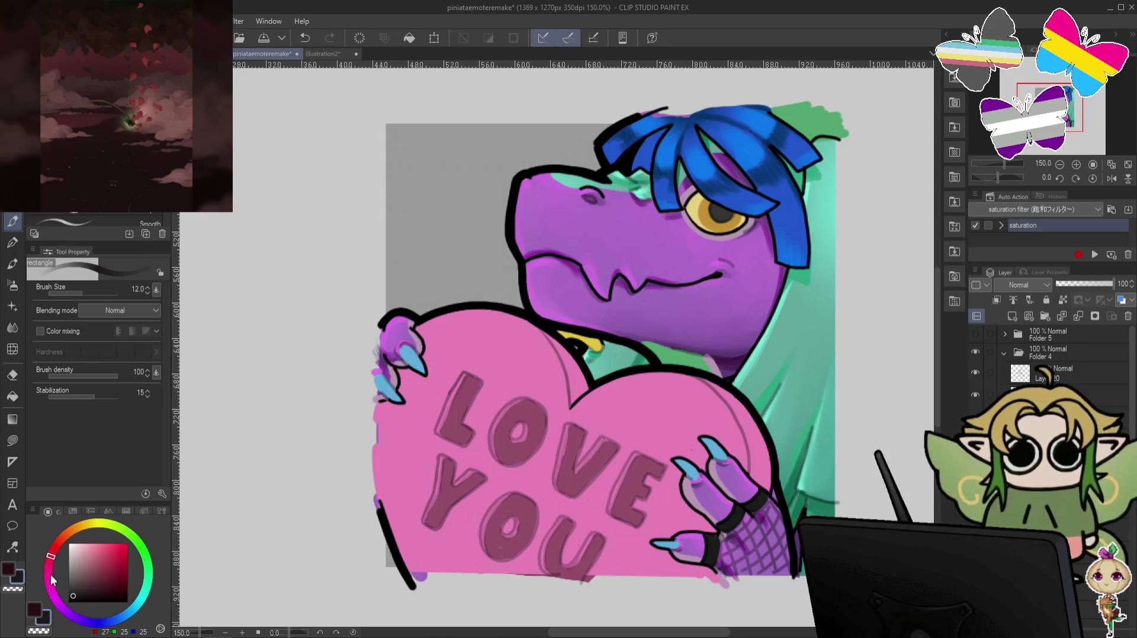
click(80, 585)
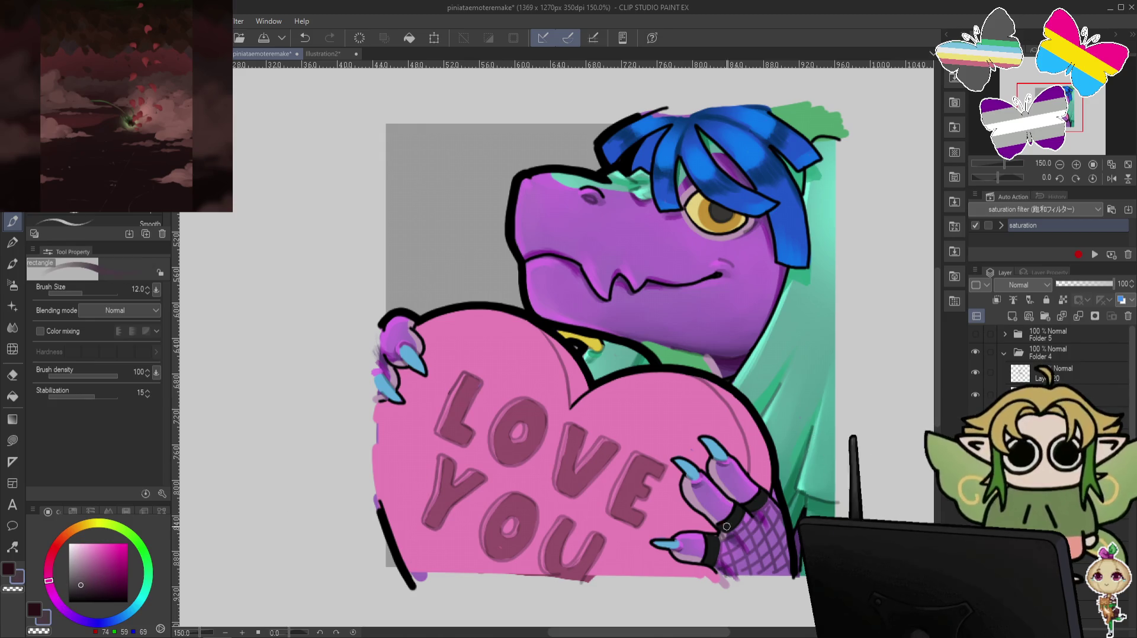
key(bracketright)
key(bracketright)
key(bracketright)
key(bracketright)
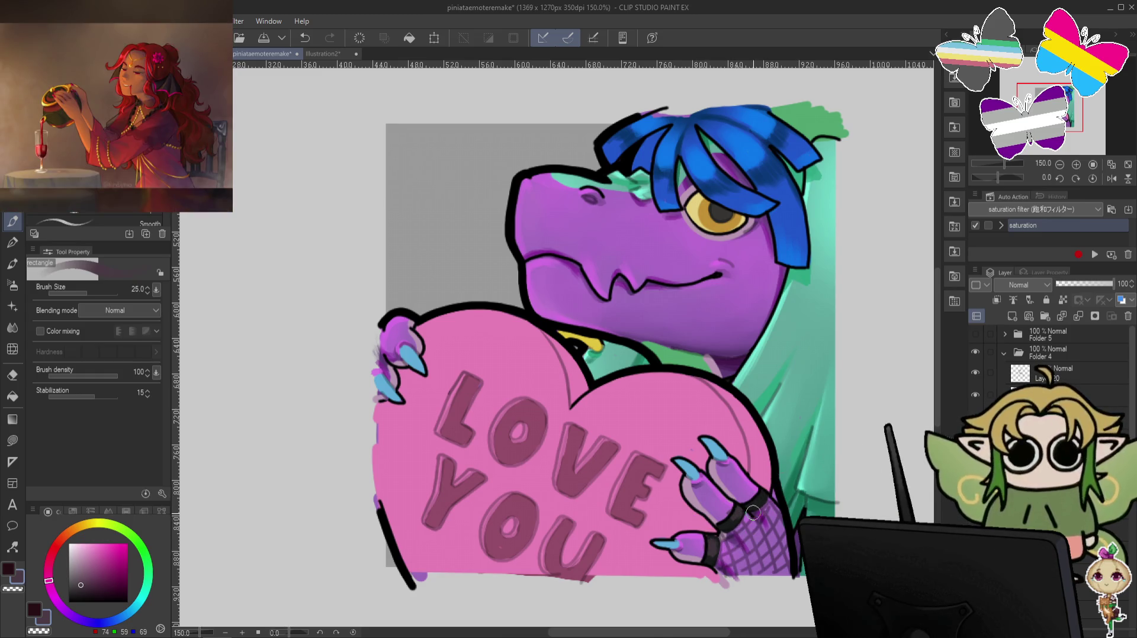
click(1060, 302)
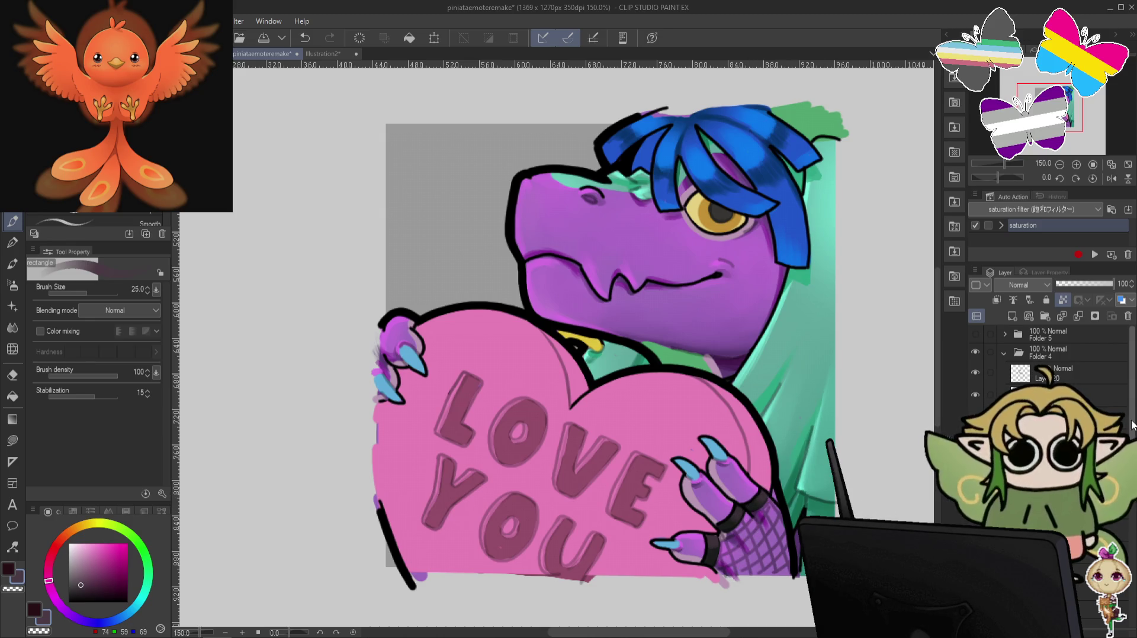
Collapse and hide Folder 4, then show and expand Folder 5.
click(1004, 354)
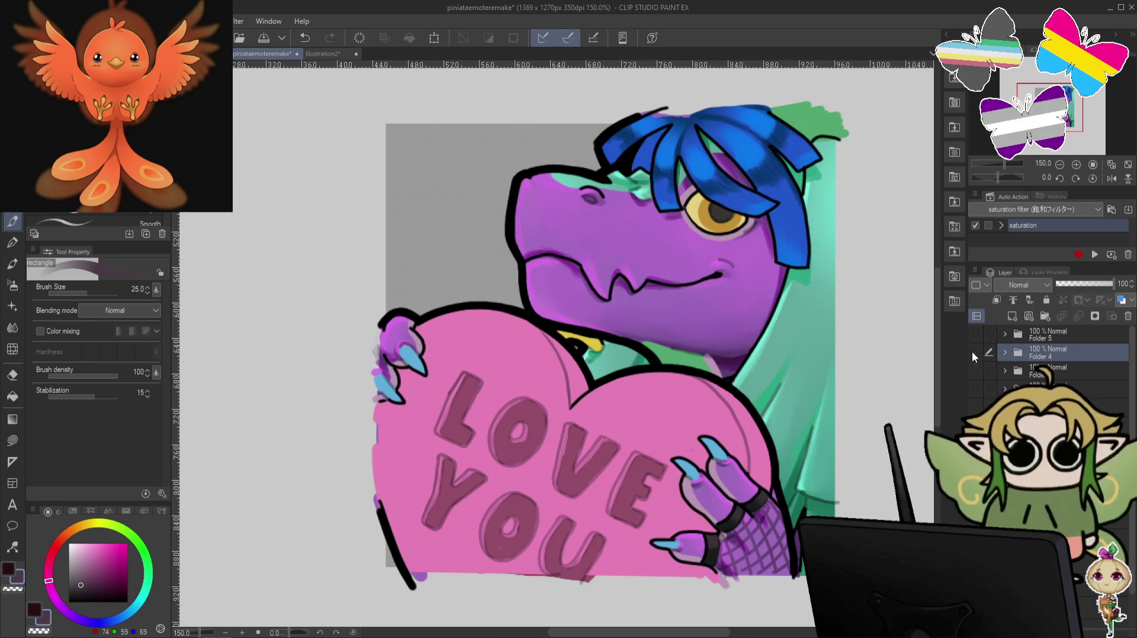
click(974, 352)
click(1004, 334)
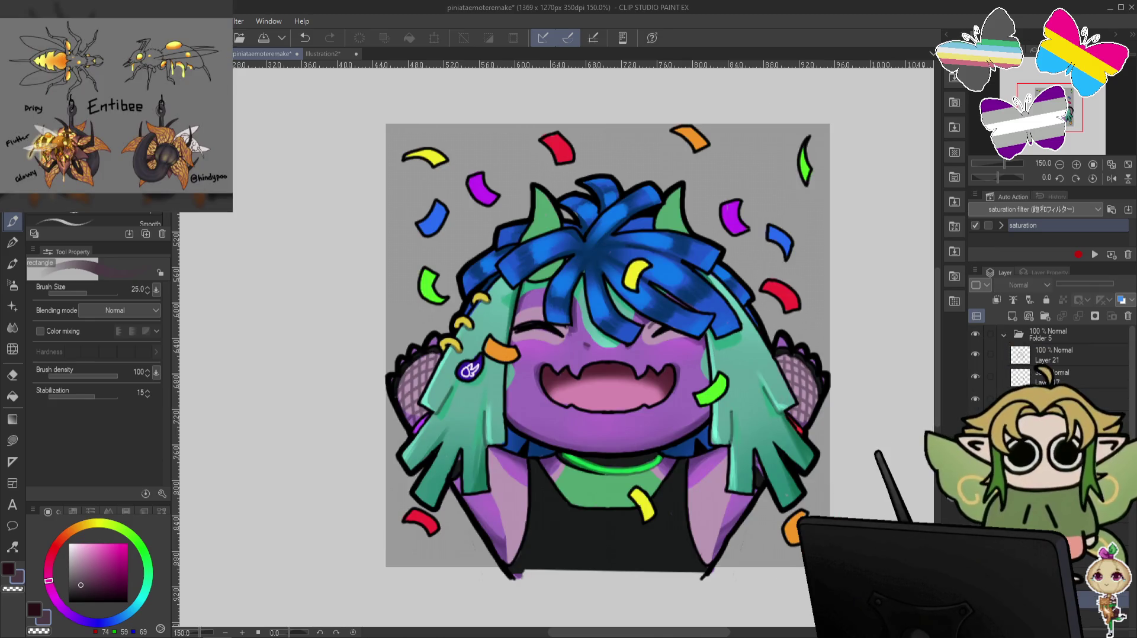
Select a Folder 5 layer and compare edits to the horns, neck, mouth and hair.
click(1073, 565)
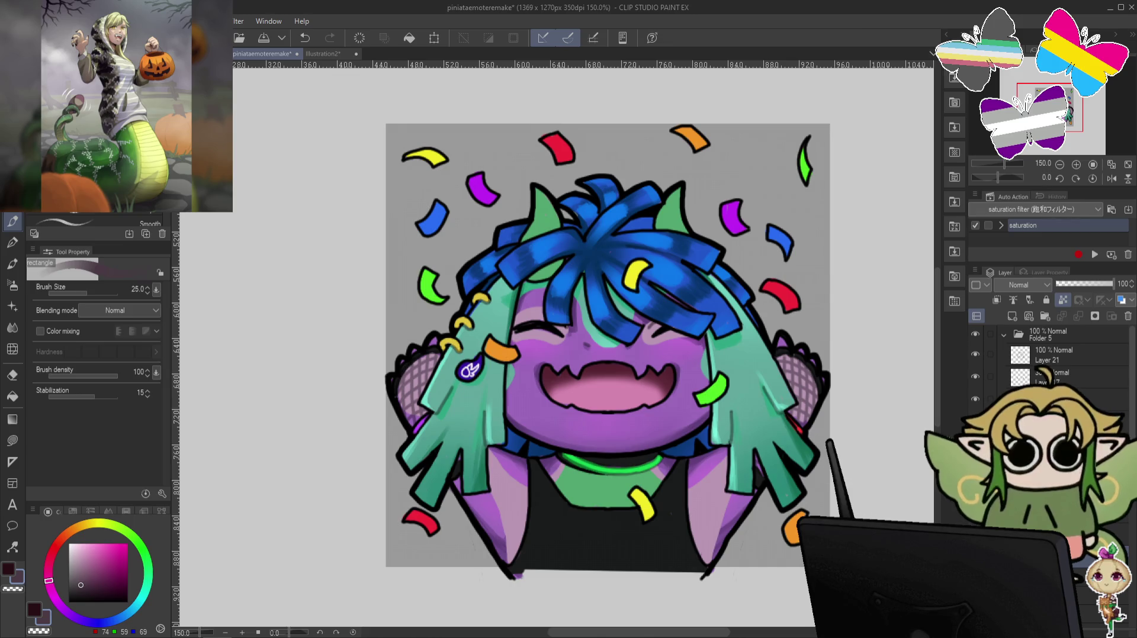
key(ctrl+shift+d)
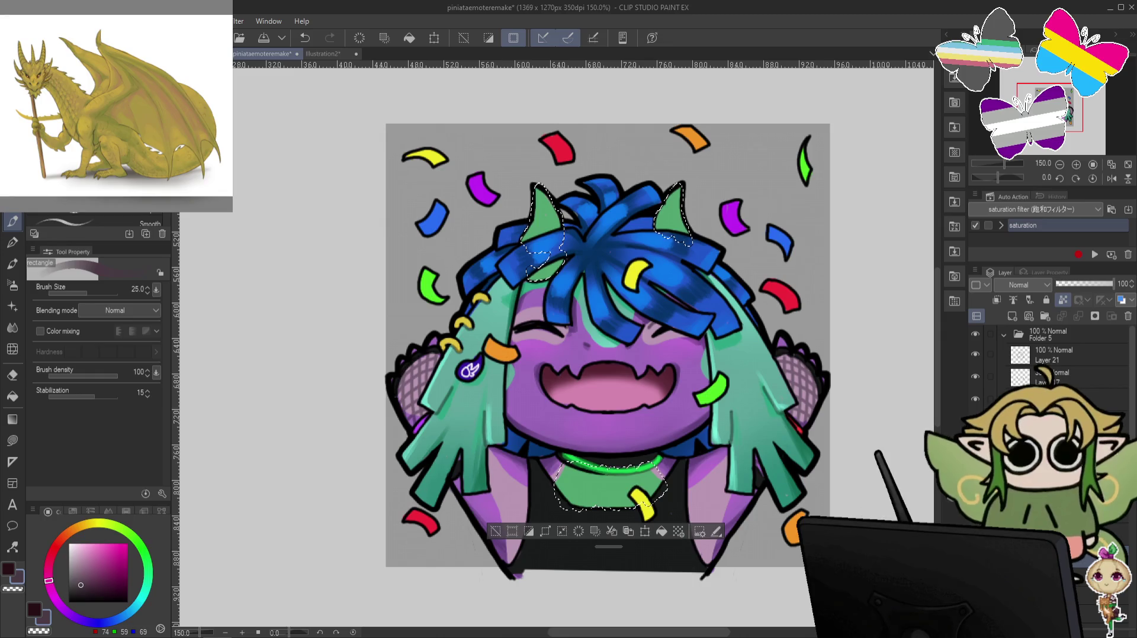
key(ctrl+z)
key(ctrl+y)
key(ctrl+d)
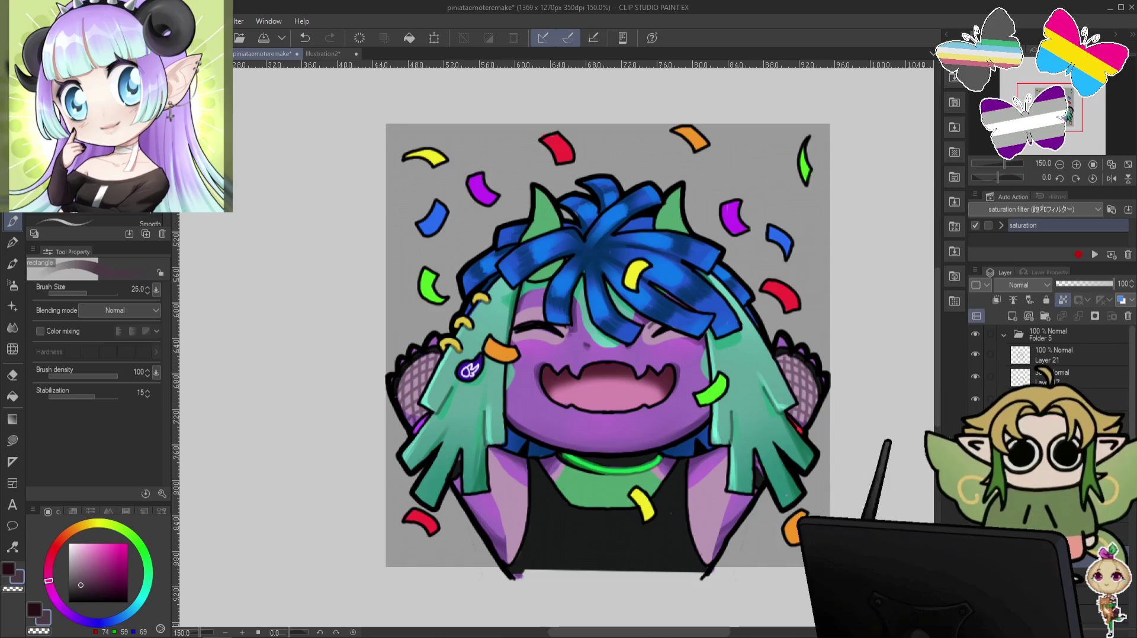
key(ctrl+z)
key(ctrl+y)
key(ctrl+z)
key(ctrl+y)
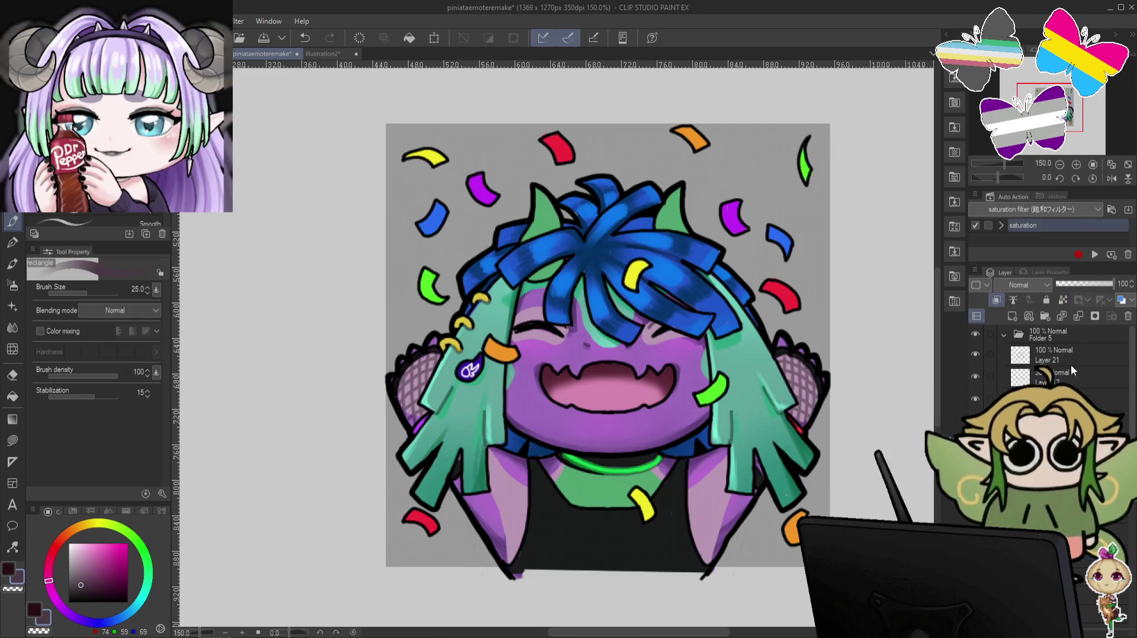
Lock transparent pixels, airbrush at size 120, then take a dark grey-purple pen.
click(1063, 300)
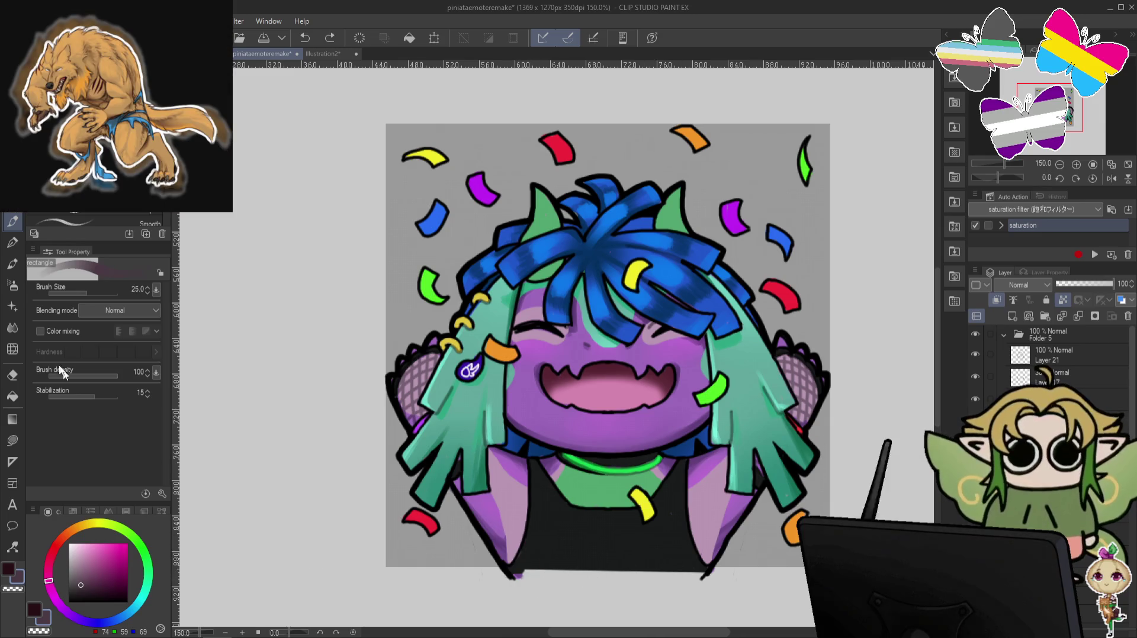
click(15, 287)
key(bracketright)
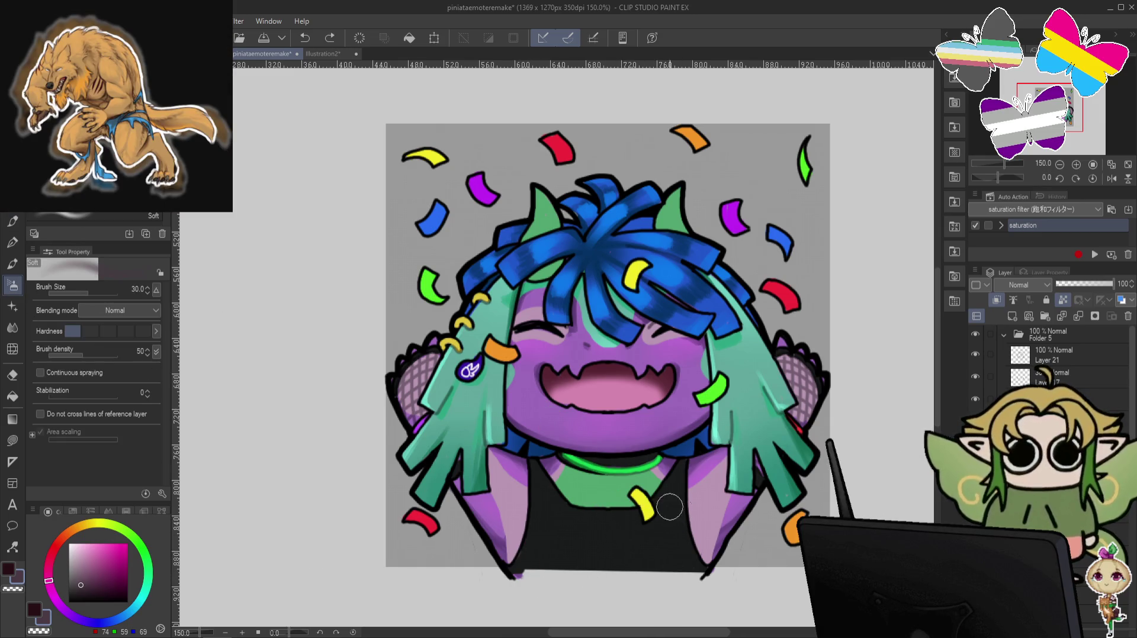
key(bracketright)
key(bracketright)
key(bracketright)
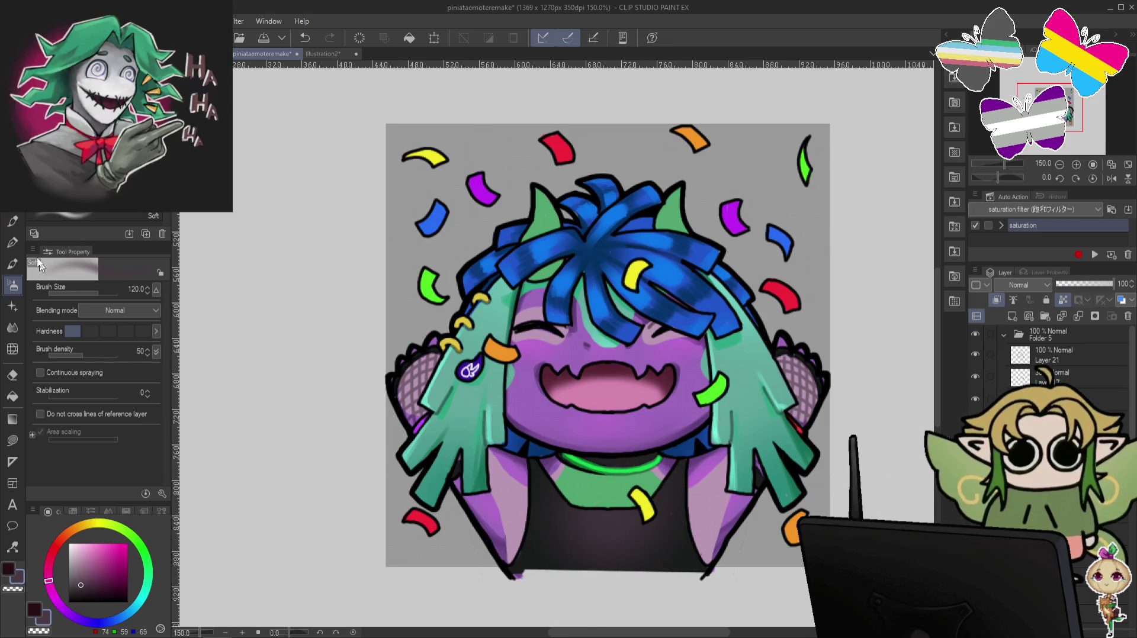
key(p)
click(82, 600)
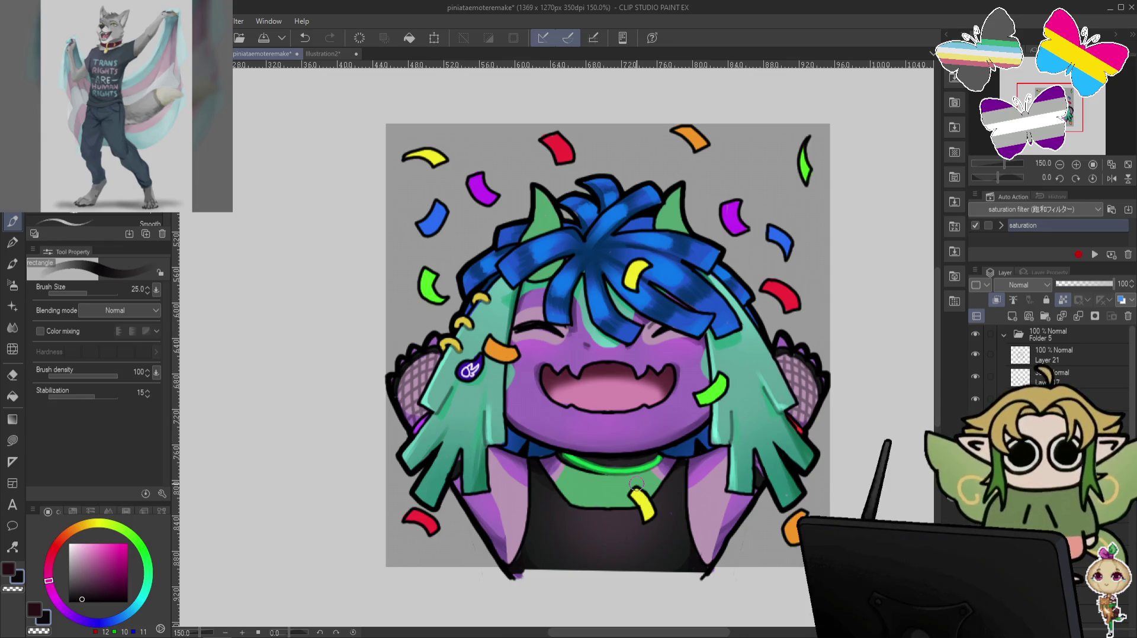
click(76, 586)
Shrink the pen to size 15 and tilt the canvas view while checking the last stroke.
key(bracketleft)
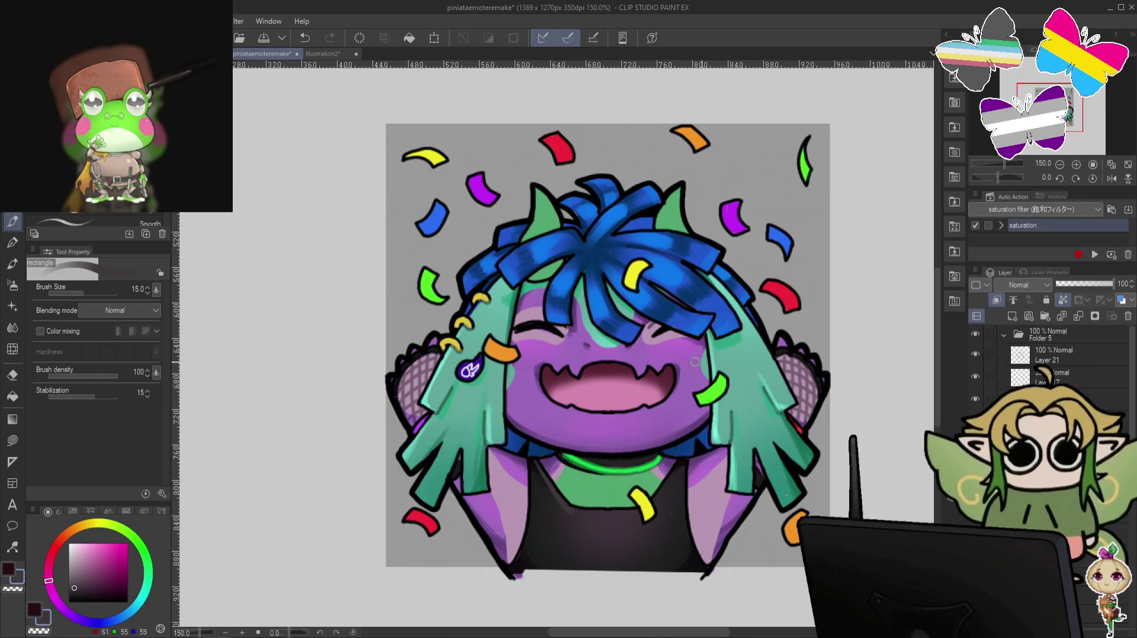
key(minus)
key(minus)
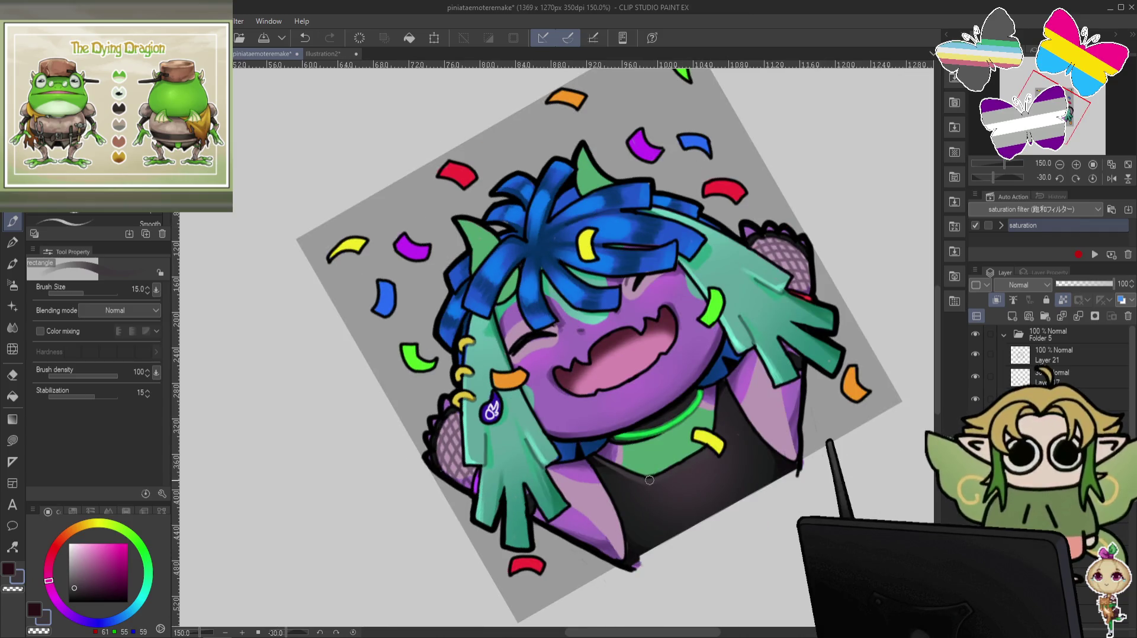
key(ctrl+at)
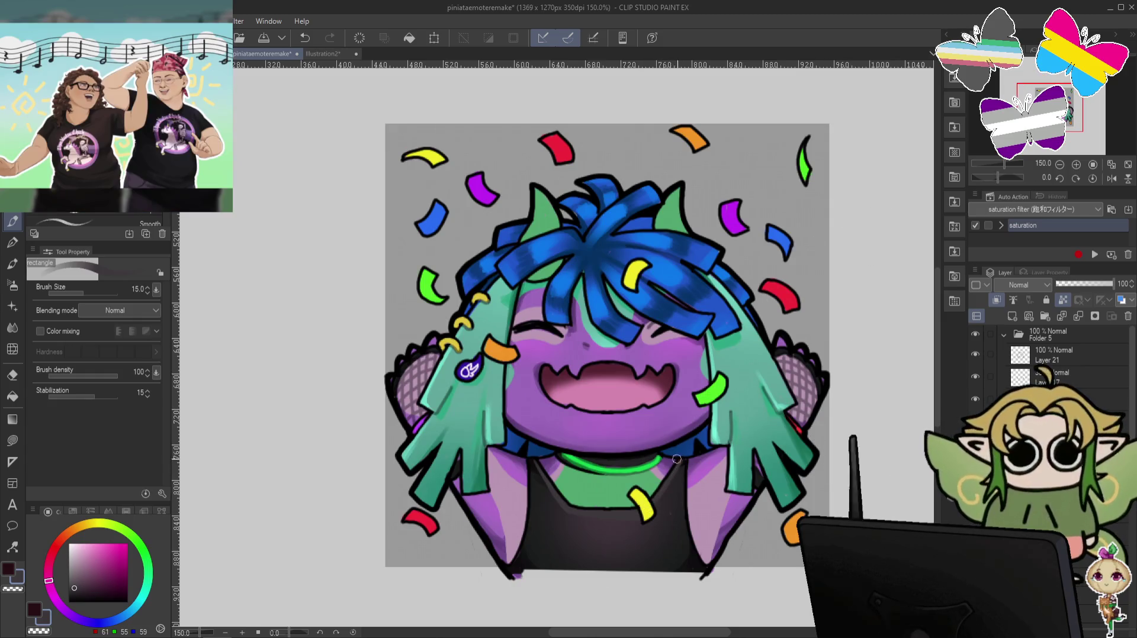
key(minus)
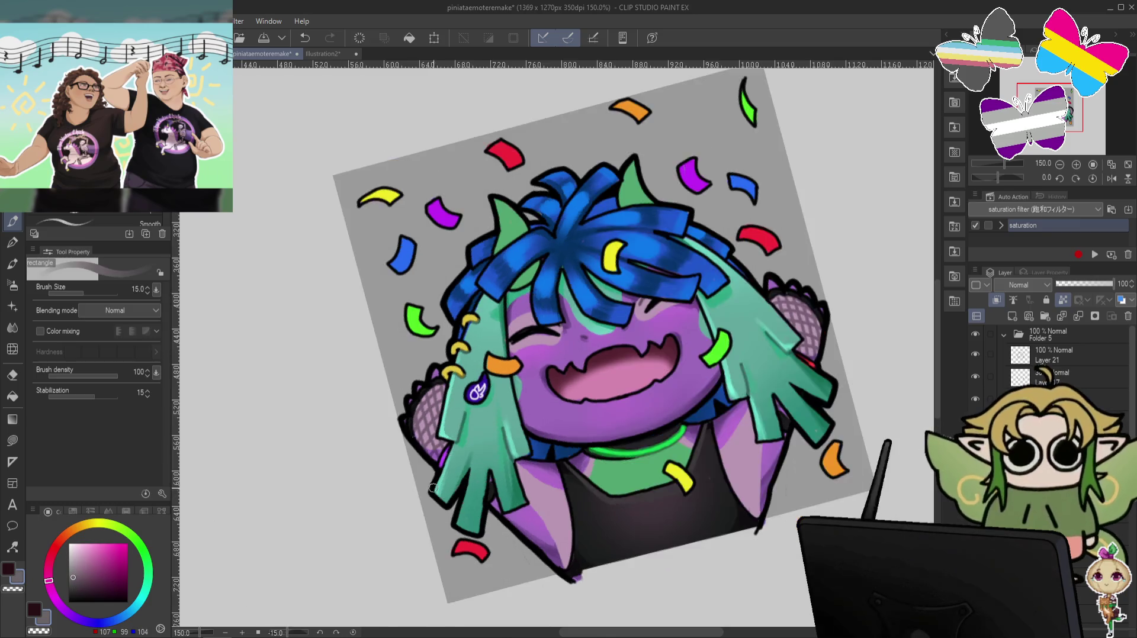
key(minus)
key(ctrl+z)
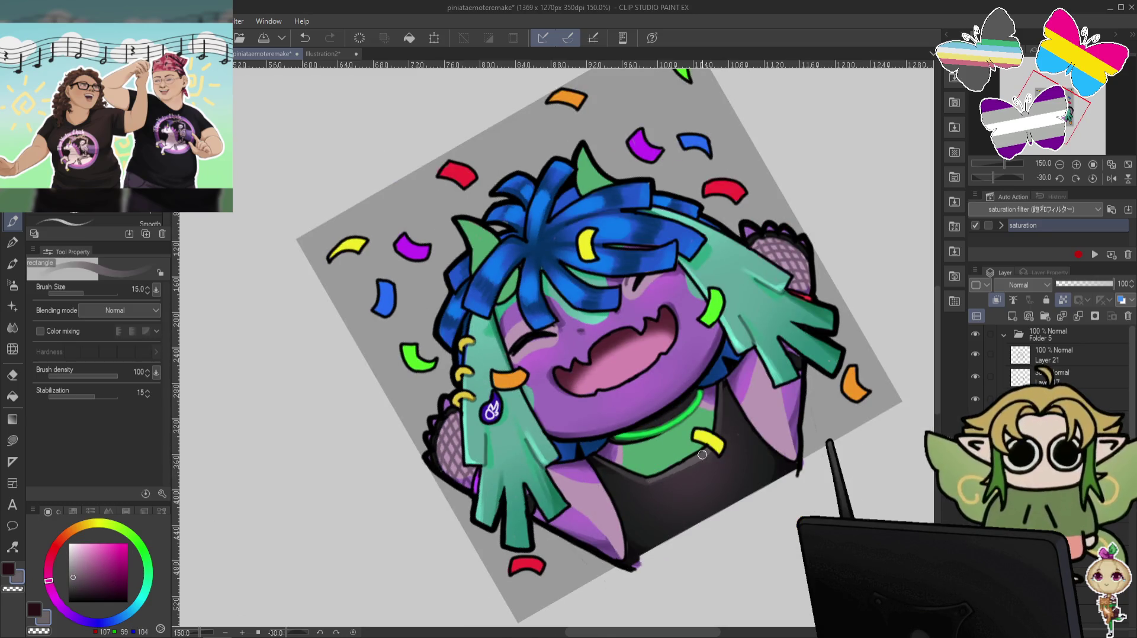
key(ctrl+y)
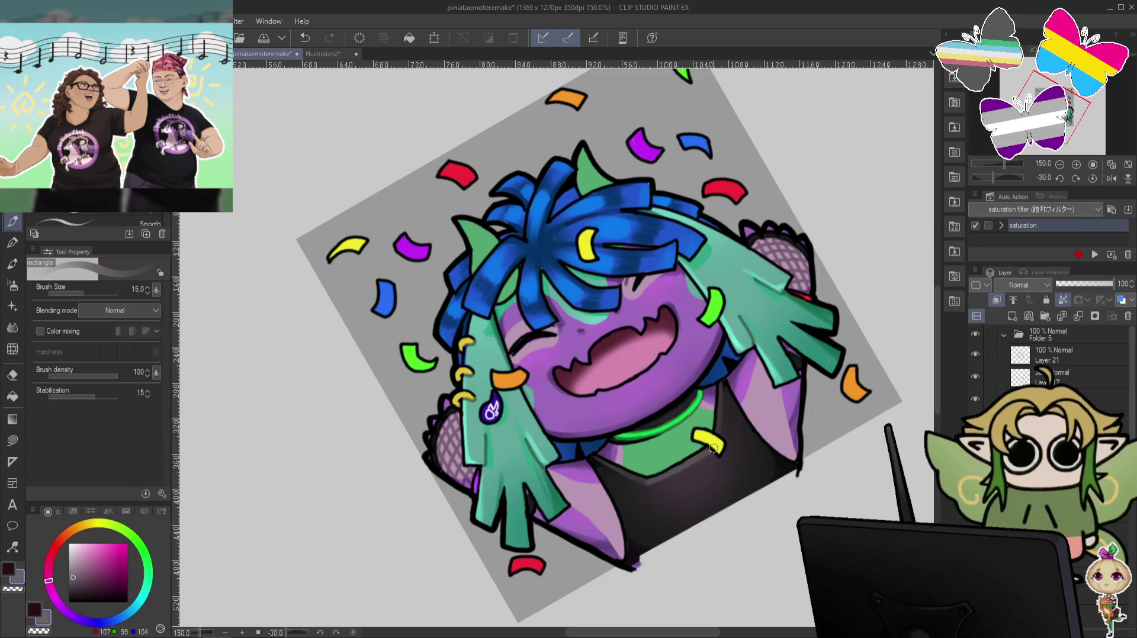
key(asciicircum)
key(asciicircum)
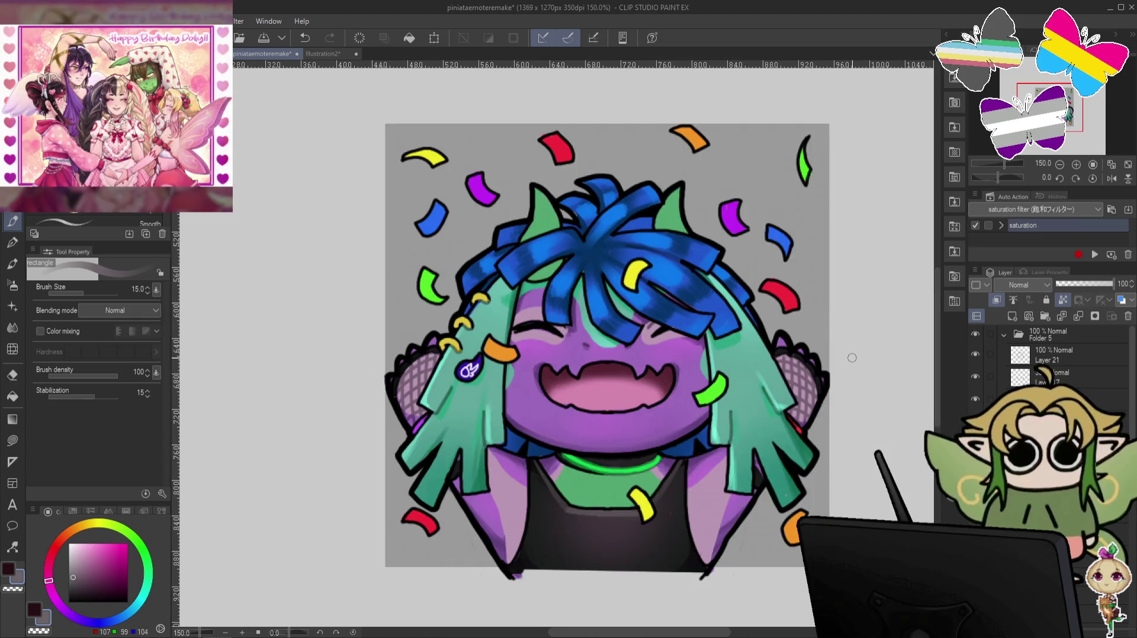
Blend the shirt shading with a size-25 green soft airbrush, comparing before and after.
click(16, 289)
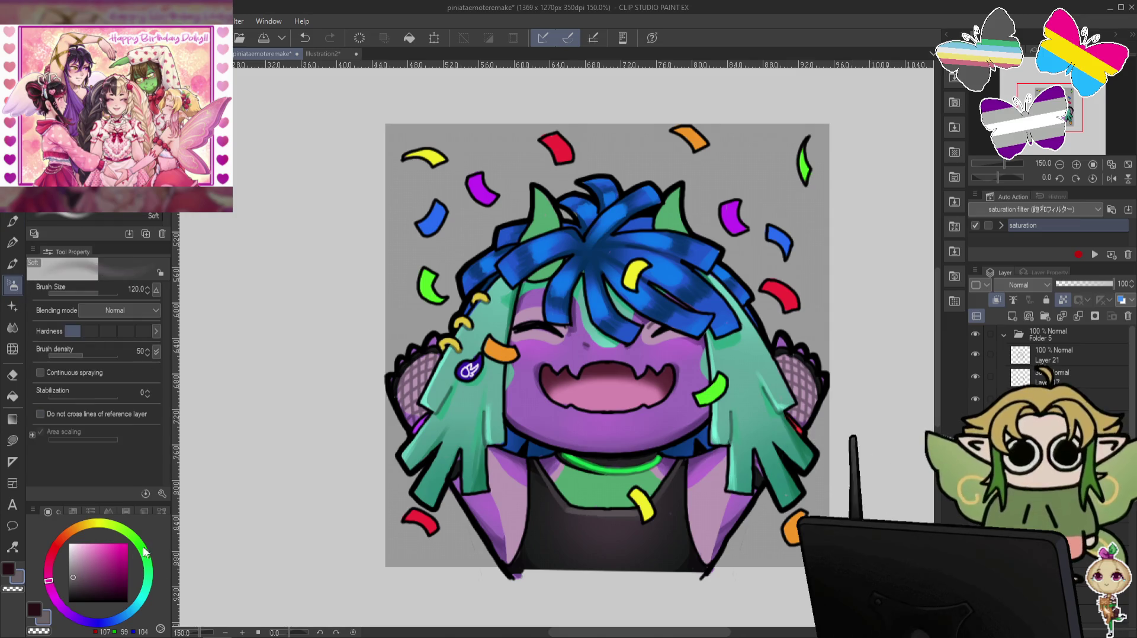
alt+click(599, 465)
key(bracketleft)
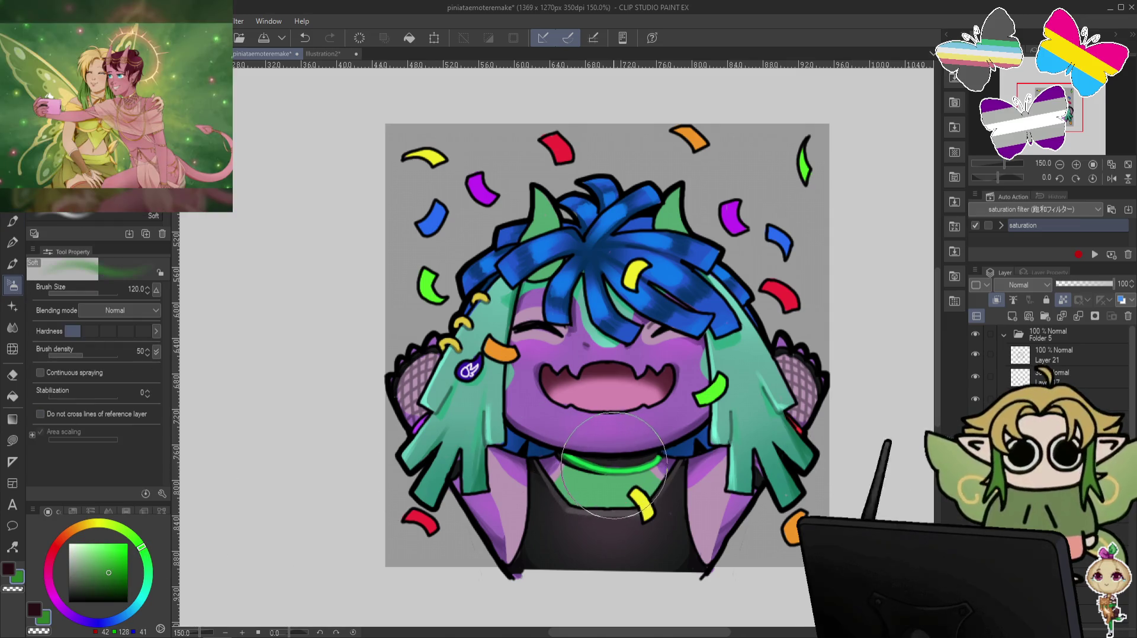
key(bracketleft)
key(bracketleft)
key(bracketleft)
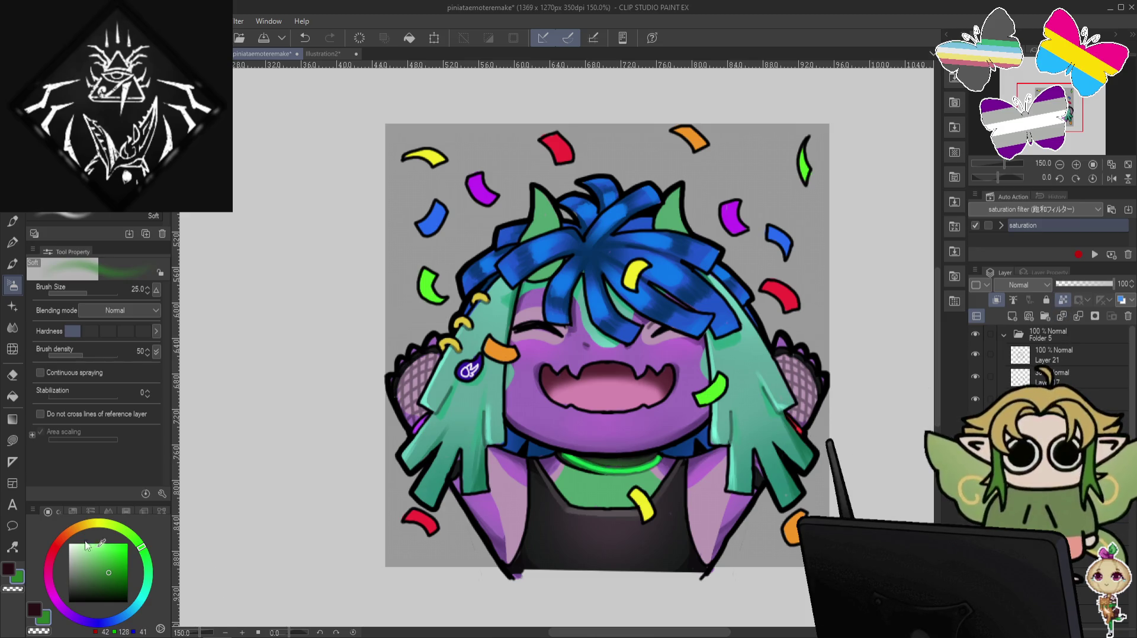
key(j)
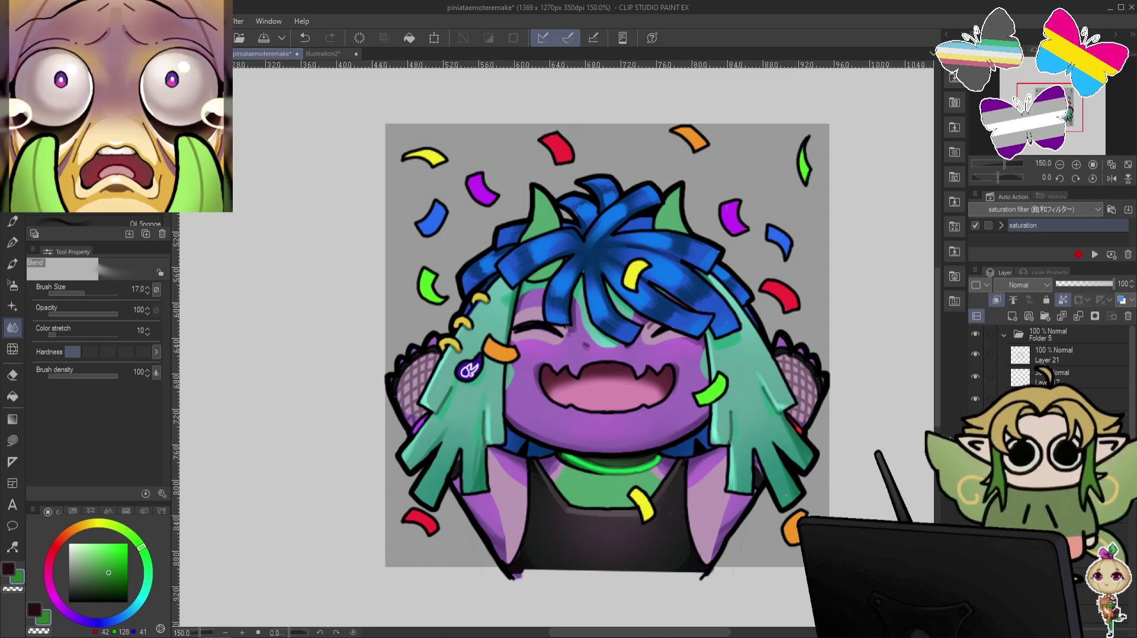
key(ctrl+z)
key(ctrl+y)
key(ctrl+z)
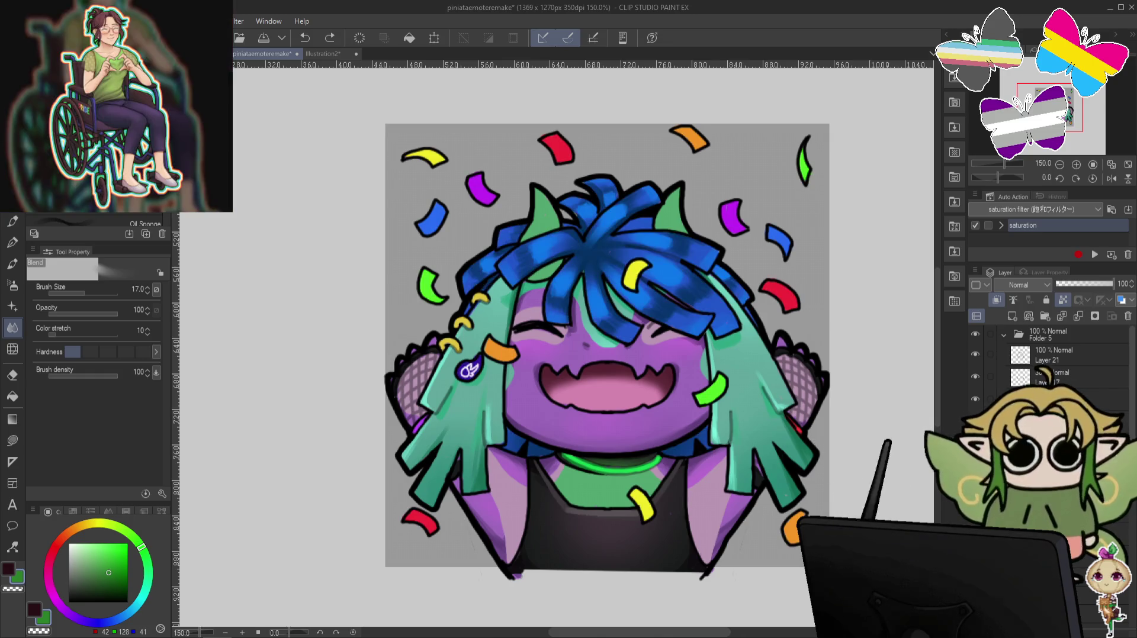
Compare purple versus green horns and chest, keep the green, and choose a lighter green.
click(678, 509)
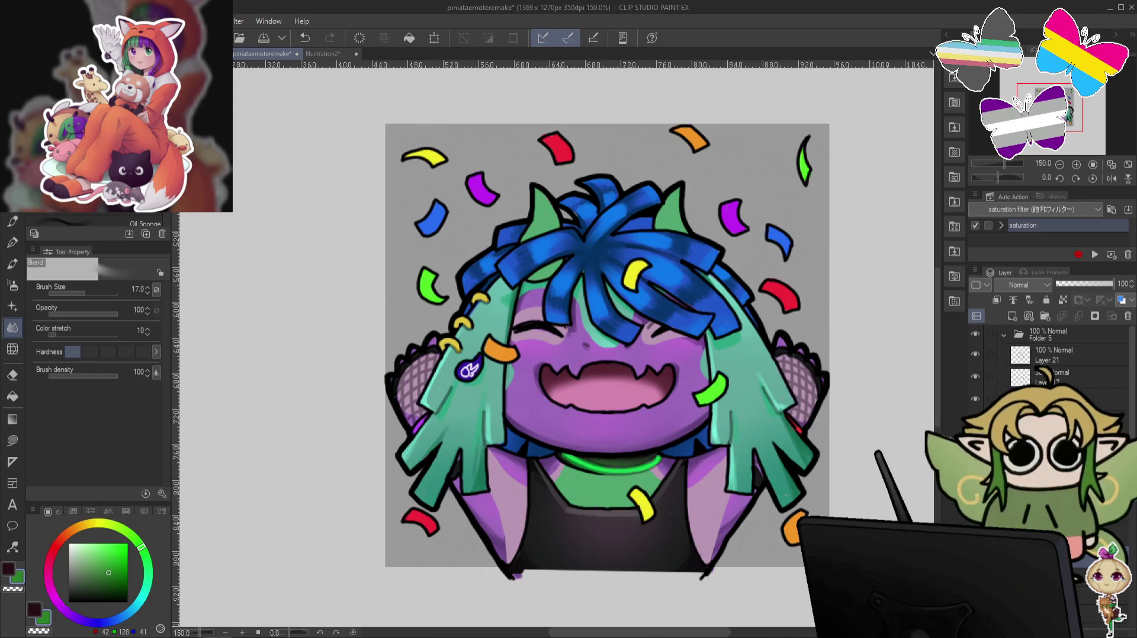
key(ctrl+z)
key(ctrl+y)
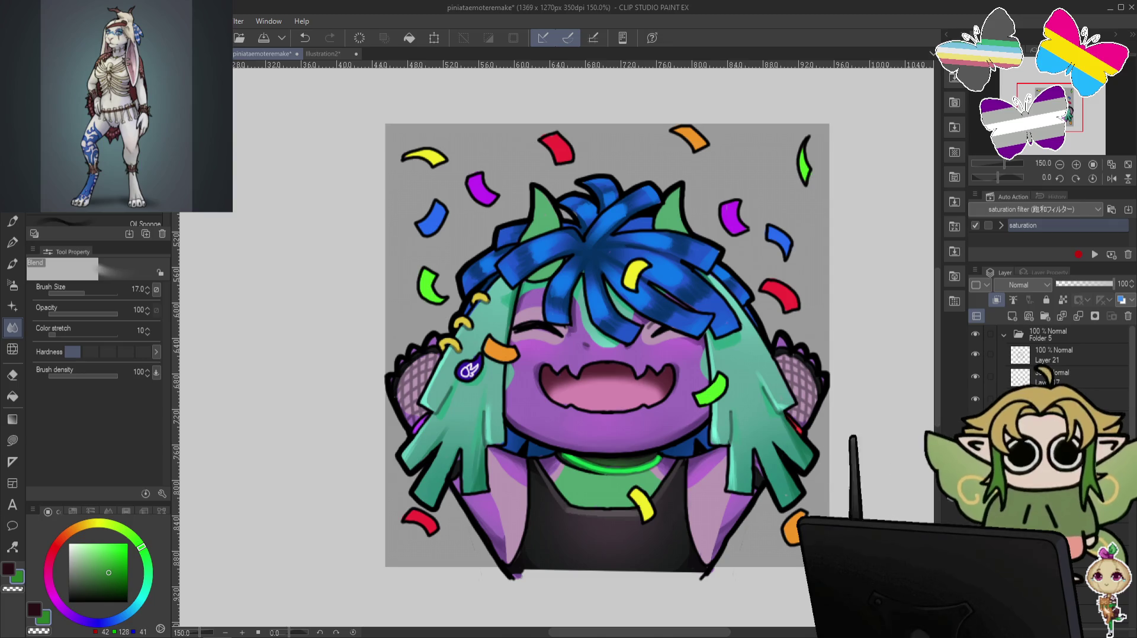
key(ctrl+z)
key(ctrl+y)
key(ctrl+z)
key(ctrl+y)
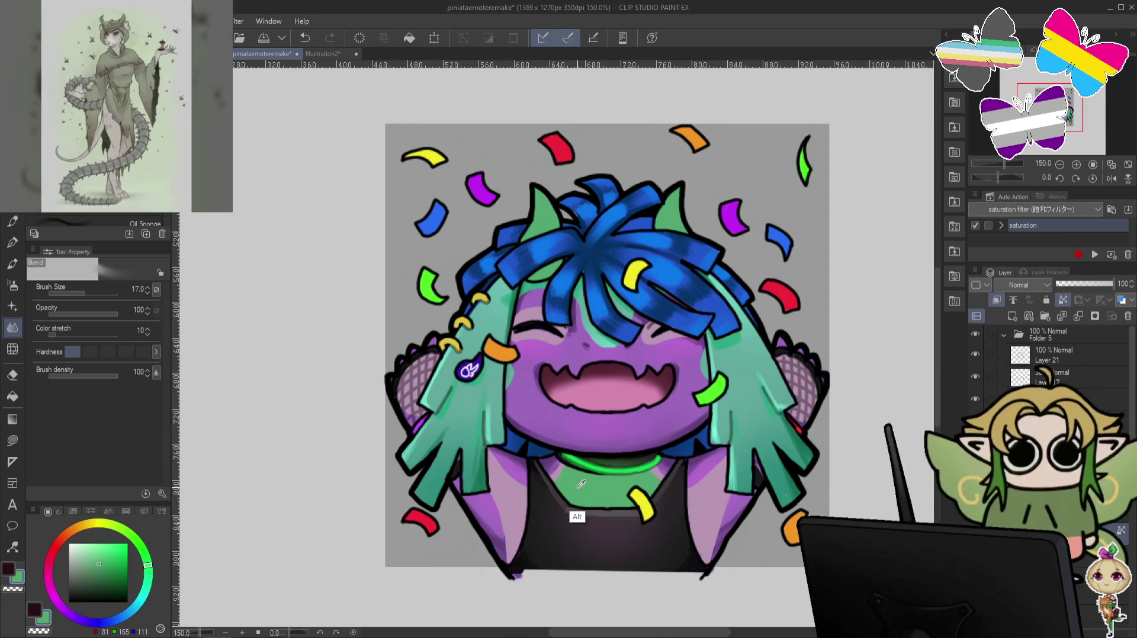
click(98, 563)
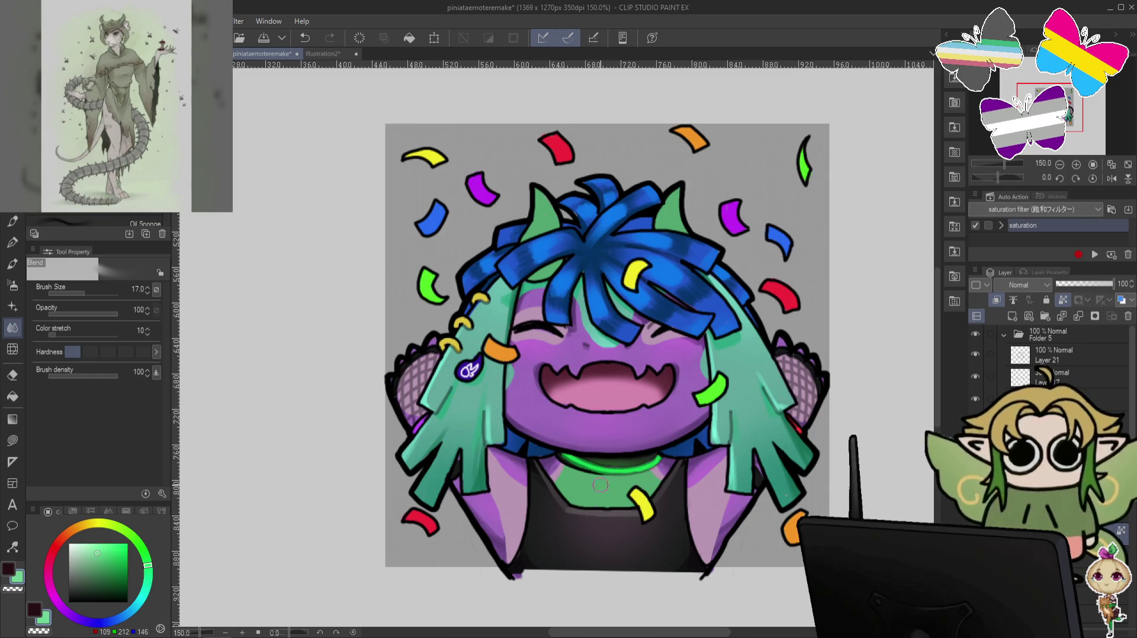
Paint three light green strokes across the chest band under the collar.
key(p)
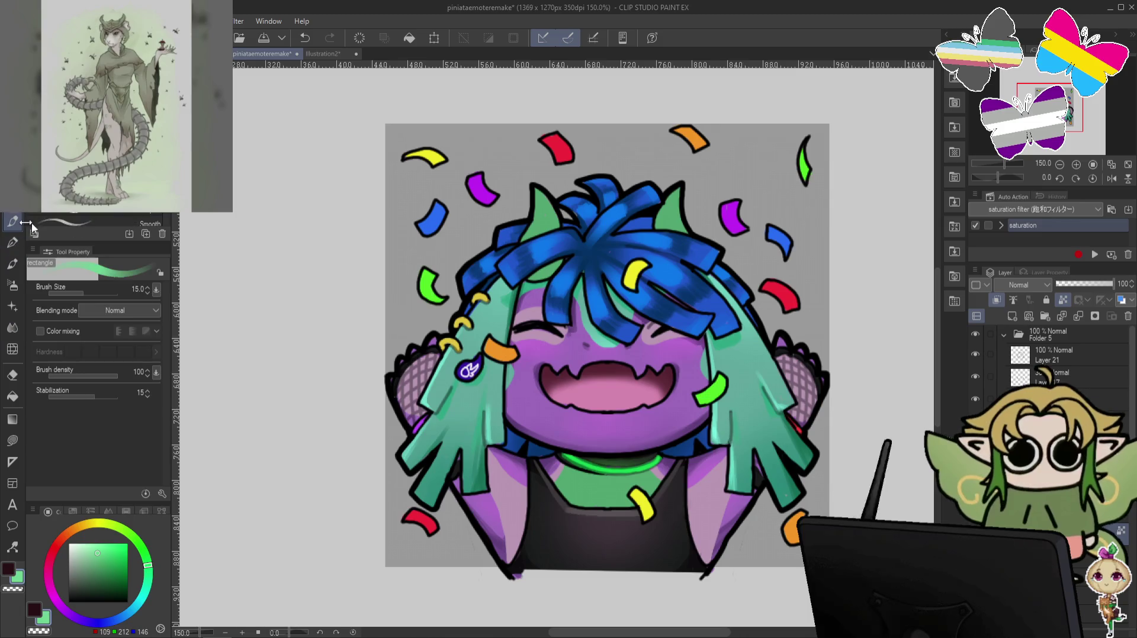
drag(568, 482, 645, 487)
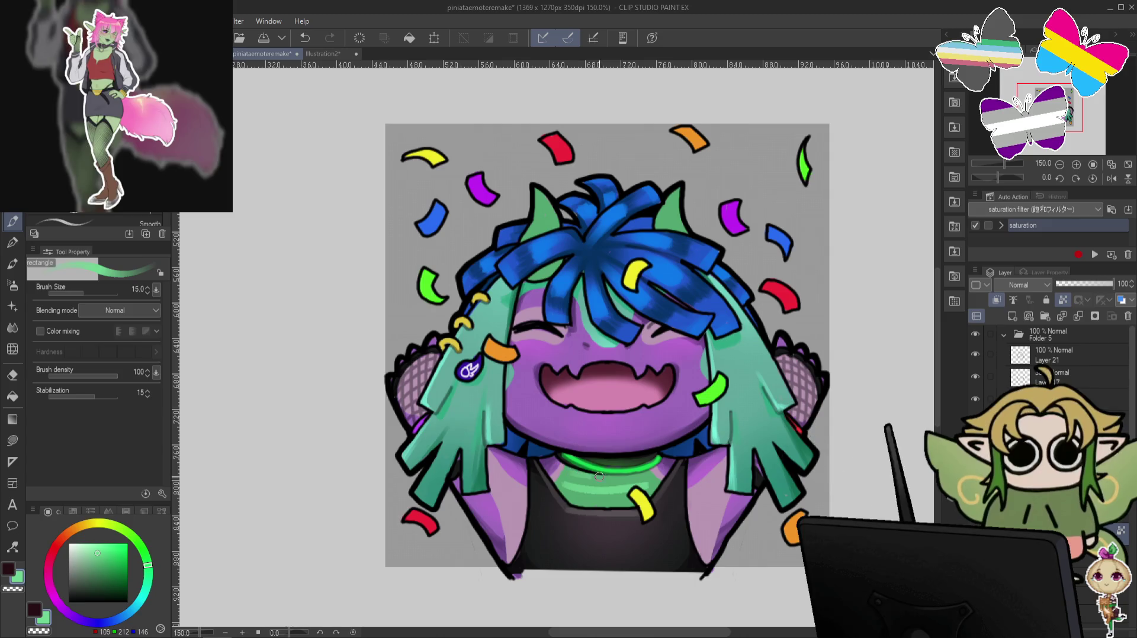
drag(573, 473, 639, 477)
drag(570, 497, 658, 495)
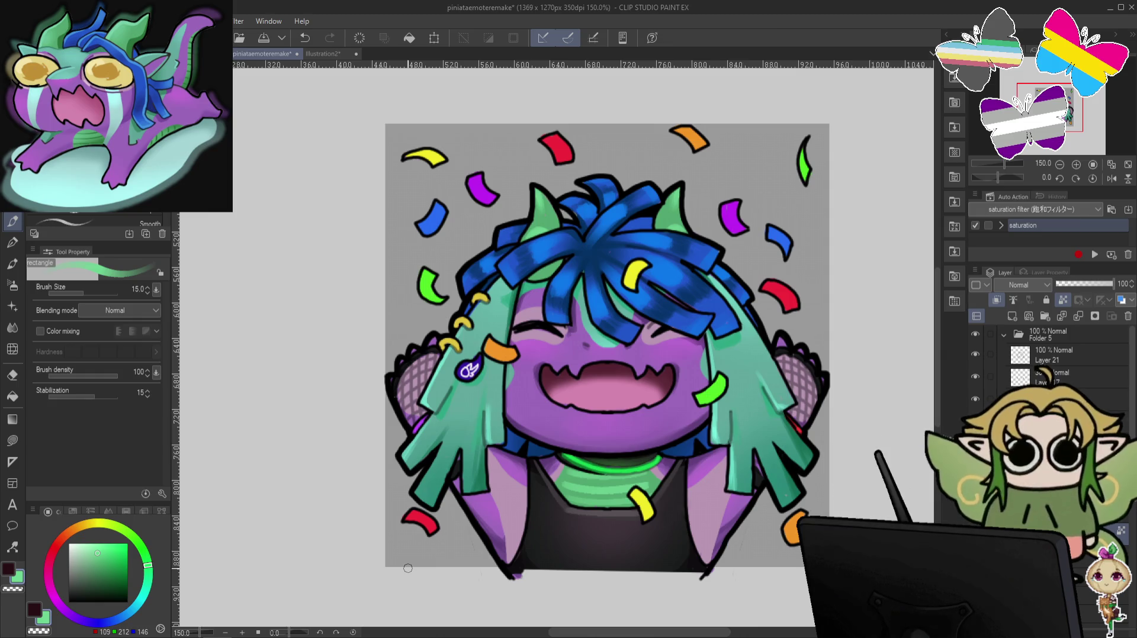
Set the pen to size 7 with a dark green (35, 79, 51) and tilt the view.
click(97, 572)
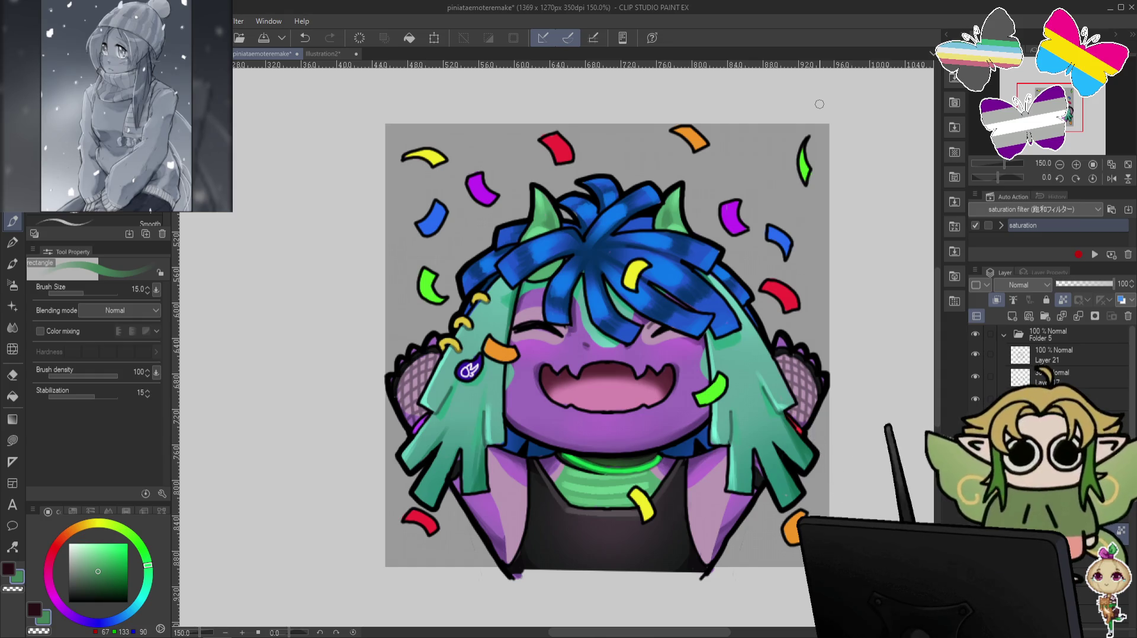
key(bracketleft)
key(bracketleft)
key(bracketleft)
key(bracketleft)
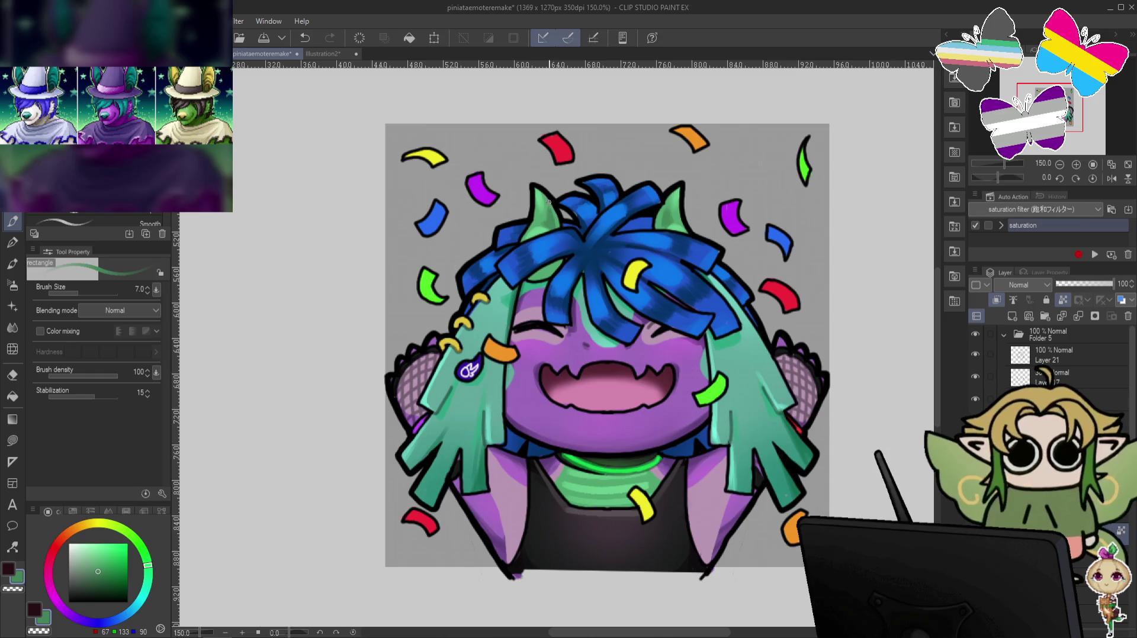
alt+click(596, 191)
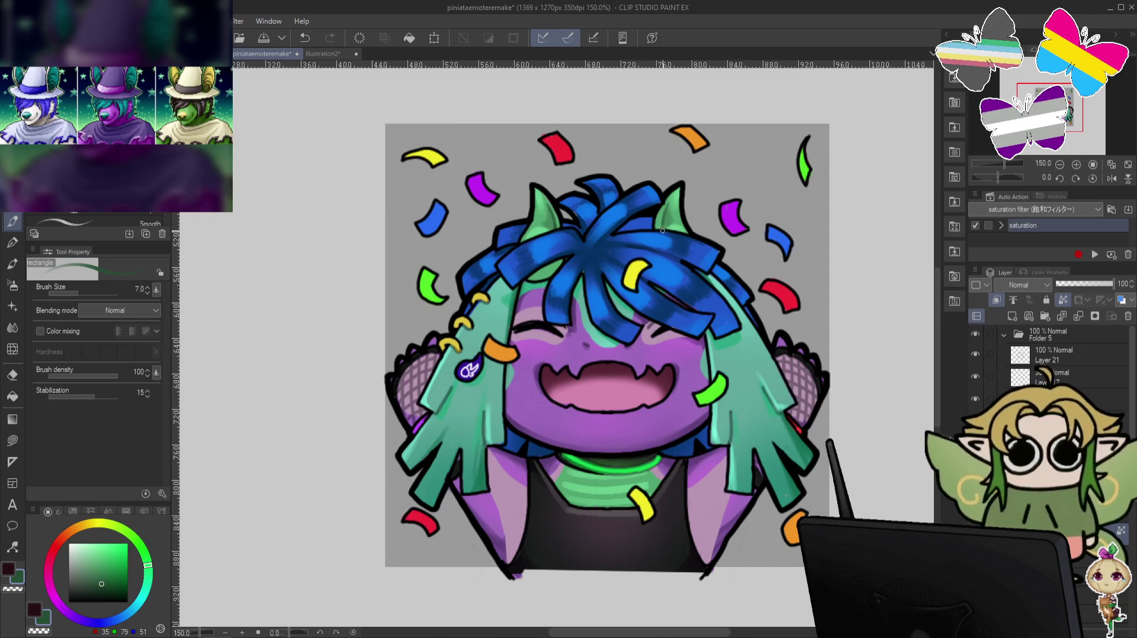
key(minus)
Paint a short dark green detail stroke on the collar after retrying, then straighten the view.
drag(701, 426, 706, 379)
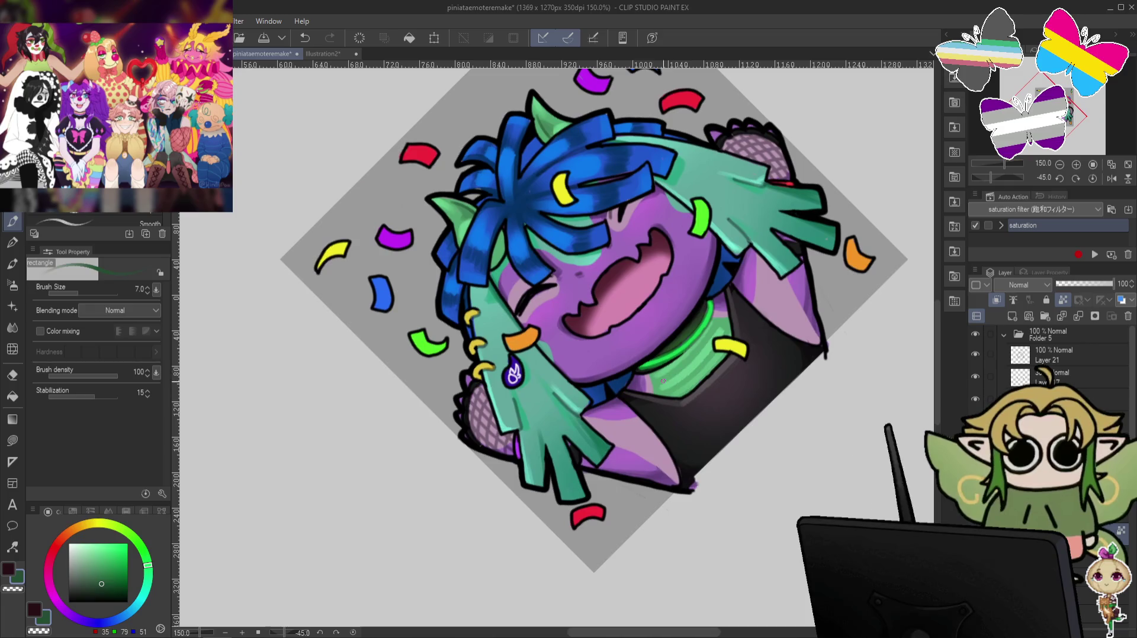
key(ctrl+z)
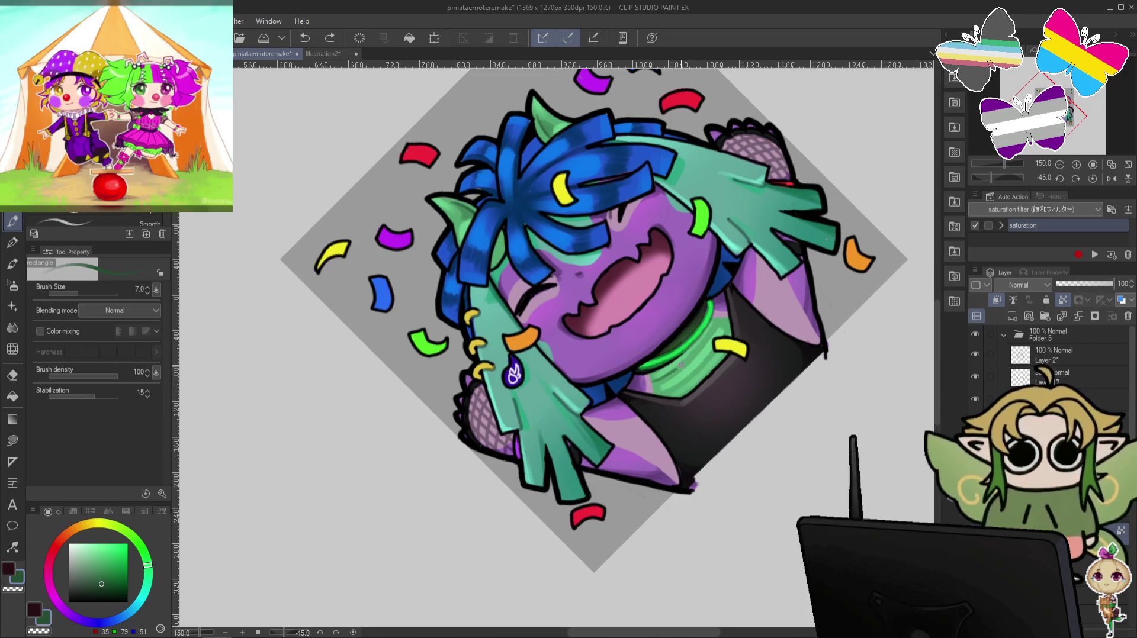
drag(655, 384, 688, 357)
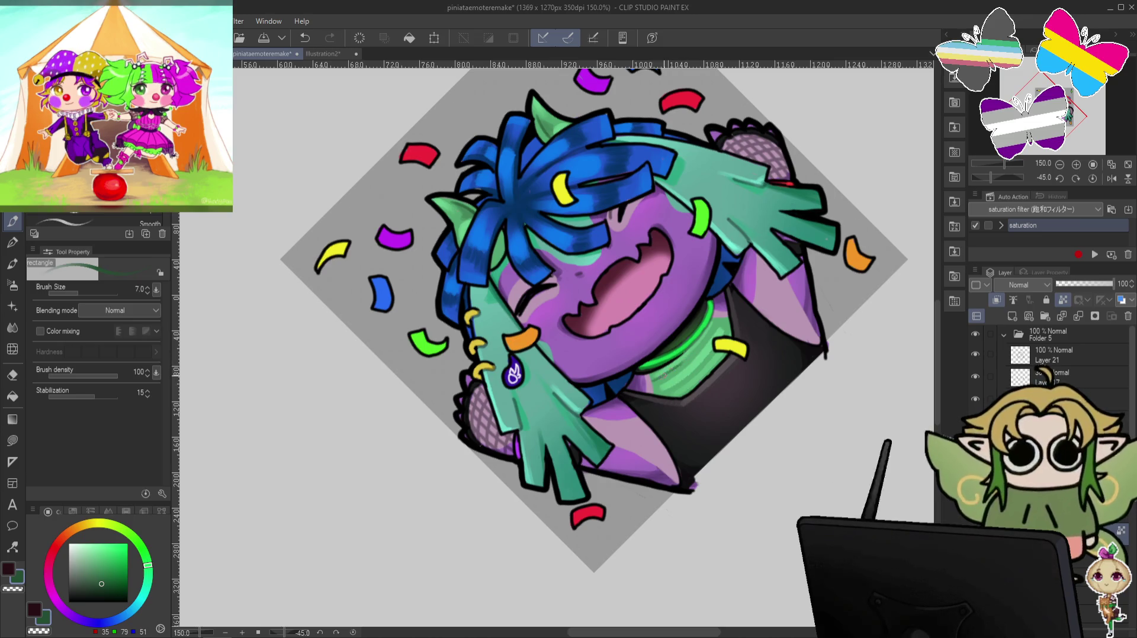
key(ctrl+z)
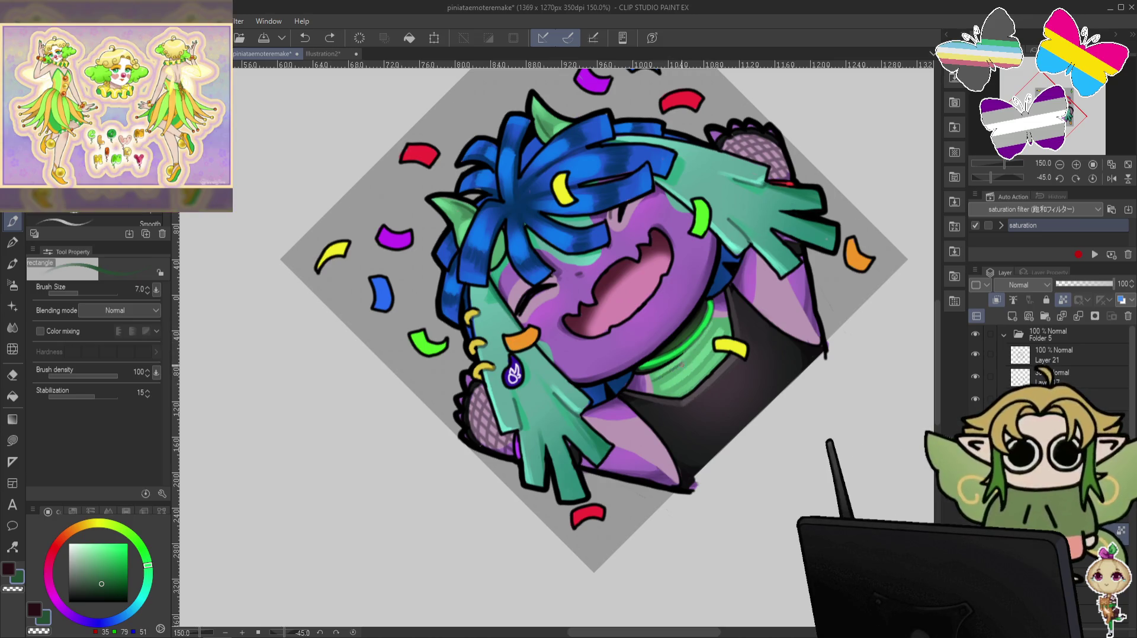
mouse_move(713, 325)
mouse_down()
mouse_move(676, 367)
mouse_move(715, 315)
mouse_up()
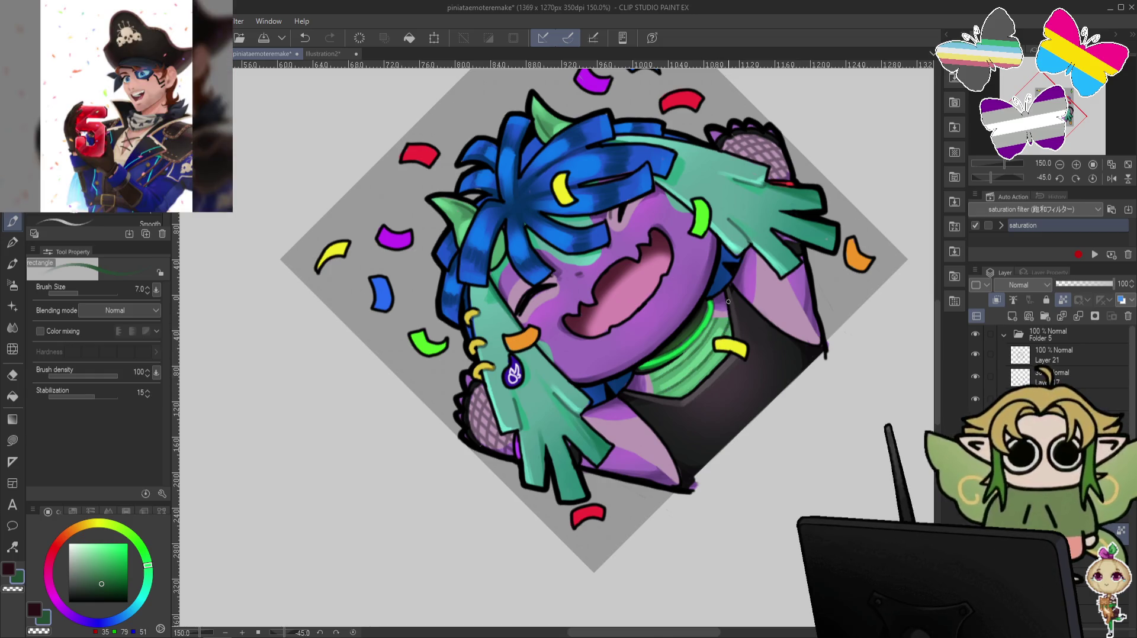
key(ctrl+@)
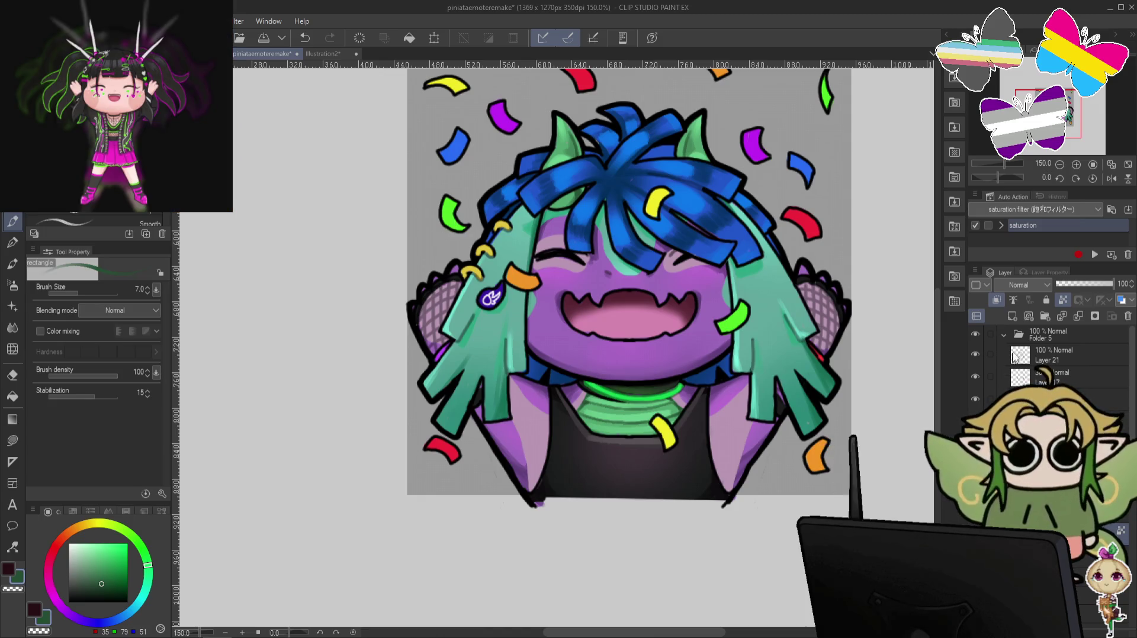
Collapse, re-expand, and then hide the confetti emote's Folder 5 layer group.
click(1004, 333)
click(1004, 332)
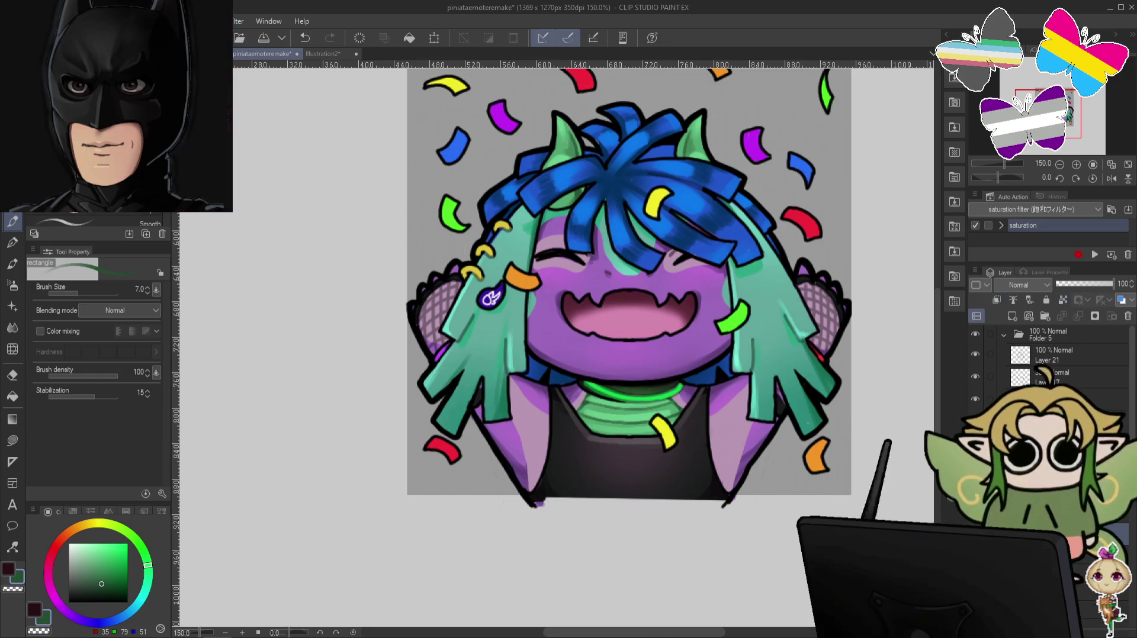
click(1003, 335)
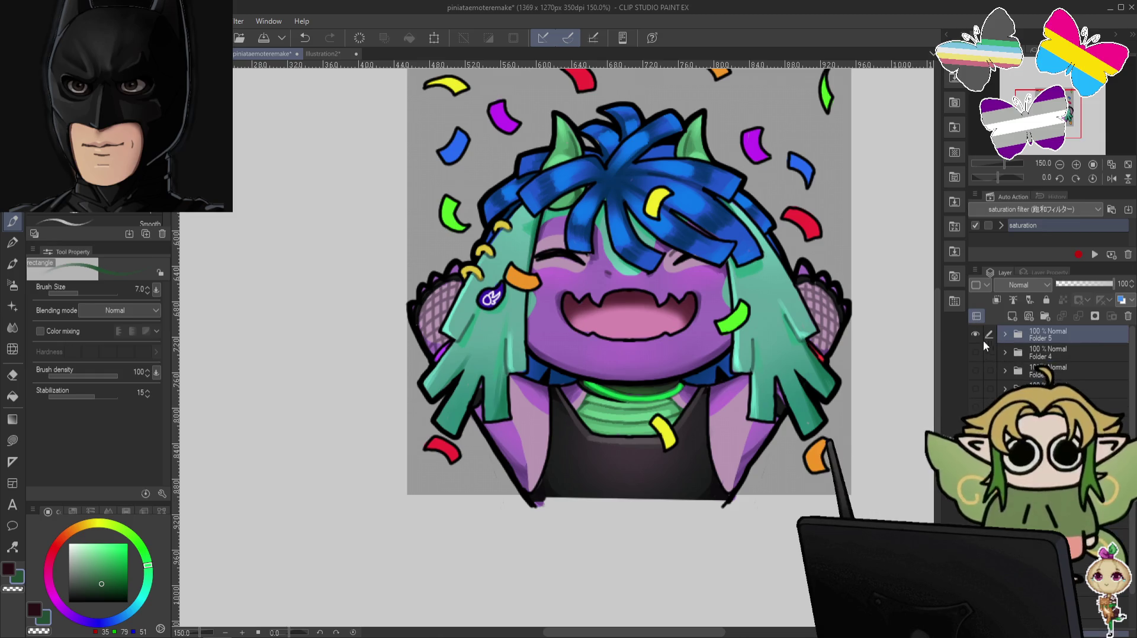
Show and expand Folder 4's LOVE YOU heart emote, inspect it rotated, then zoom in upright.
click(975, 352)
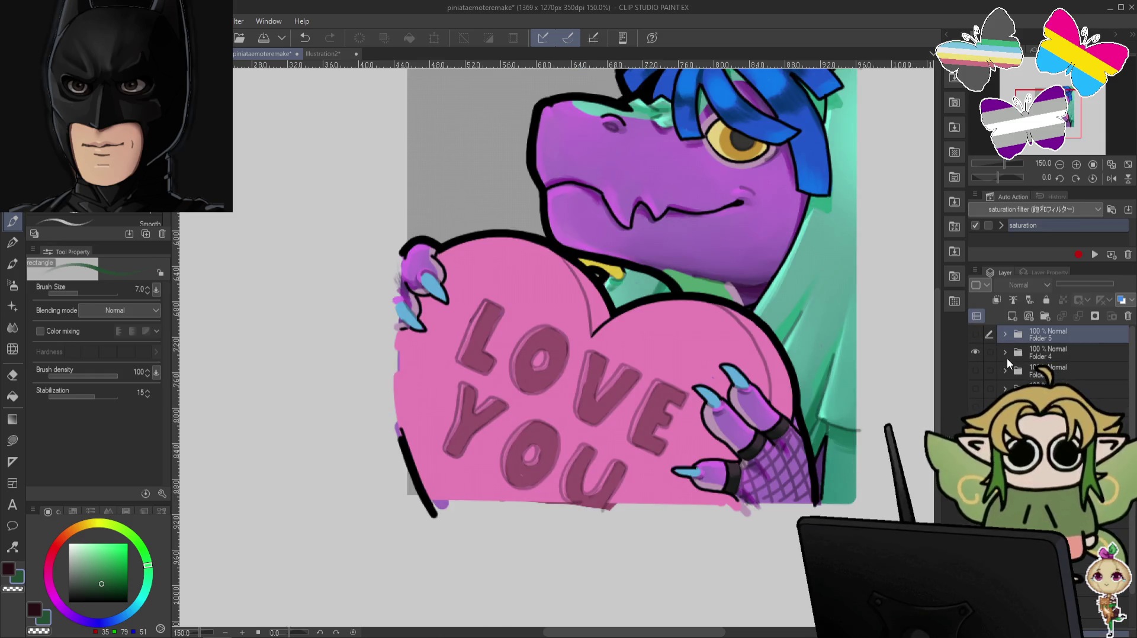
click(1005, 352)
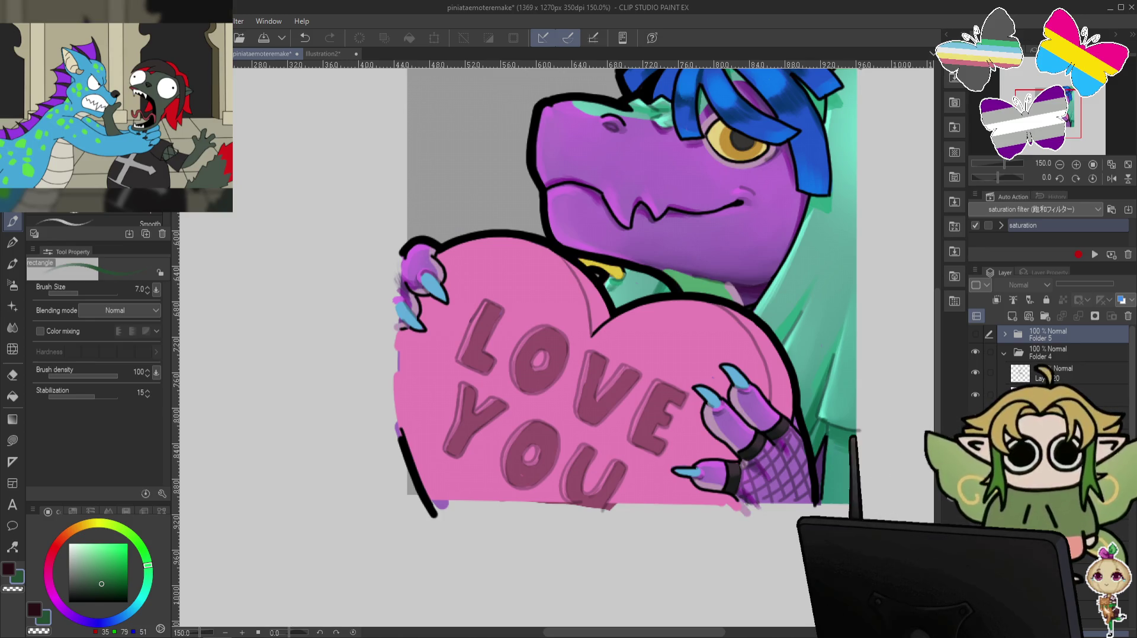
key(minus)
key(minus)
key(minus)
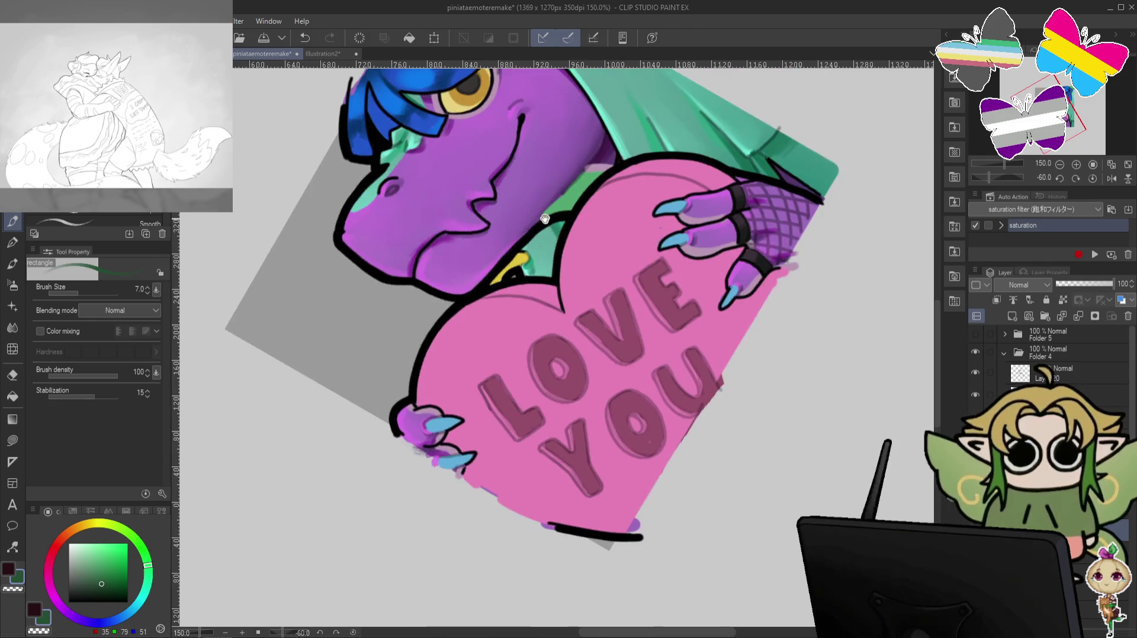
key(minus)
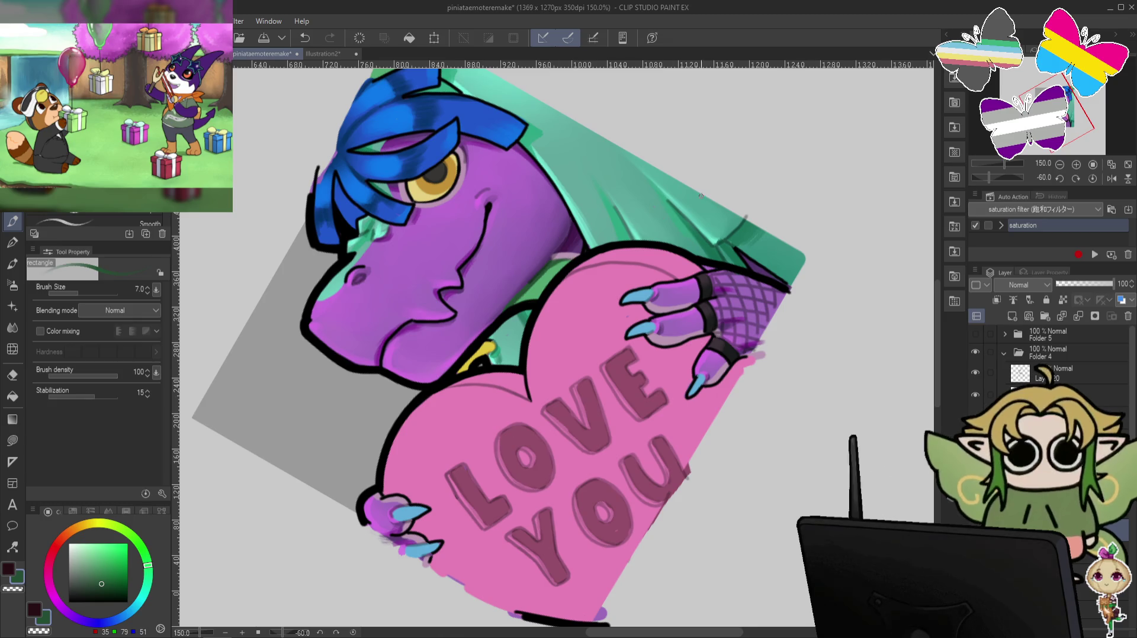
key(ctrl+@)
drag(655, 280, 524, 299)
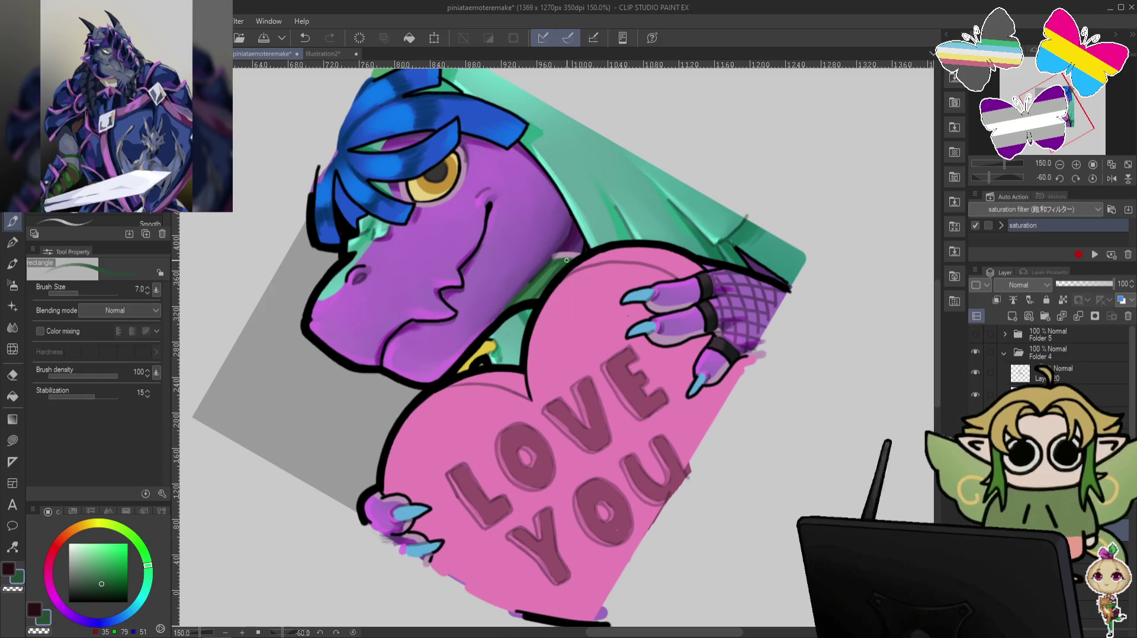
key(ctrl+0)
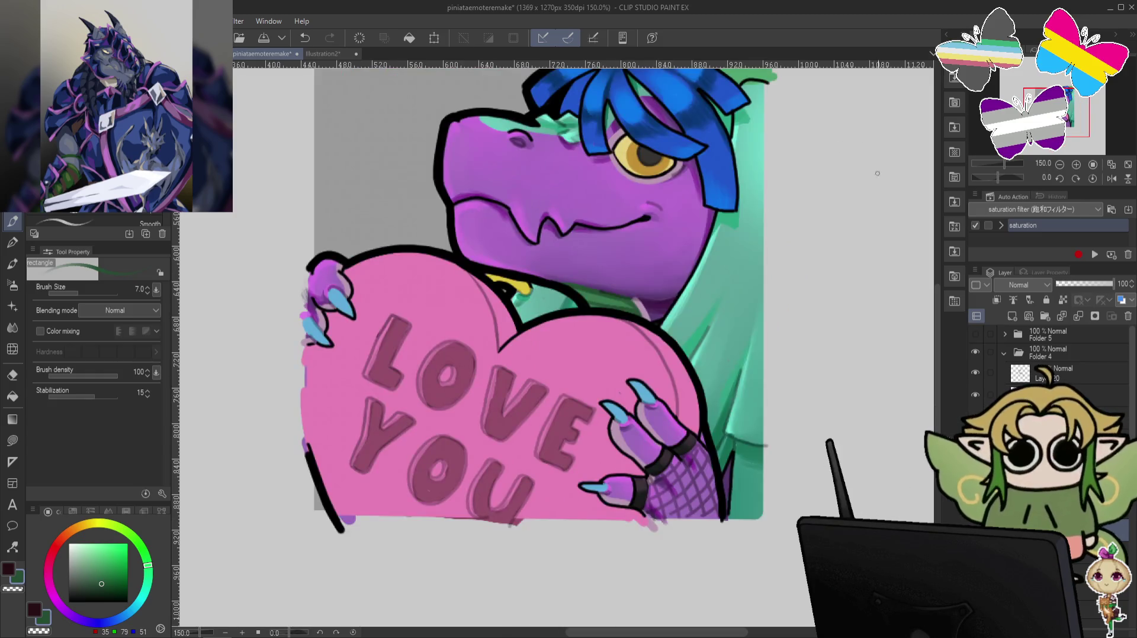
scroll(736, 406, up, 3)
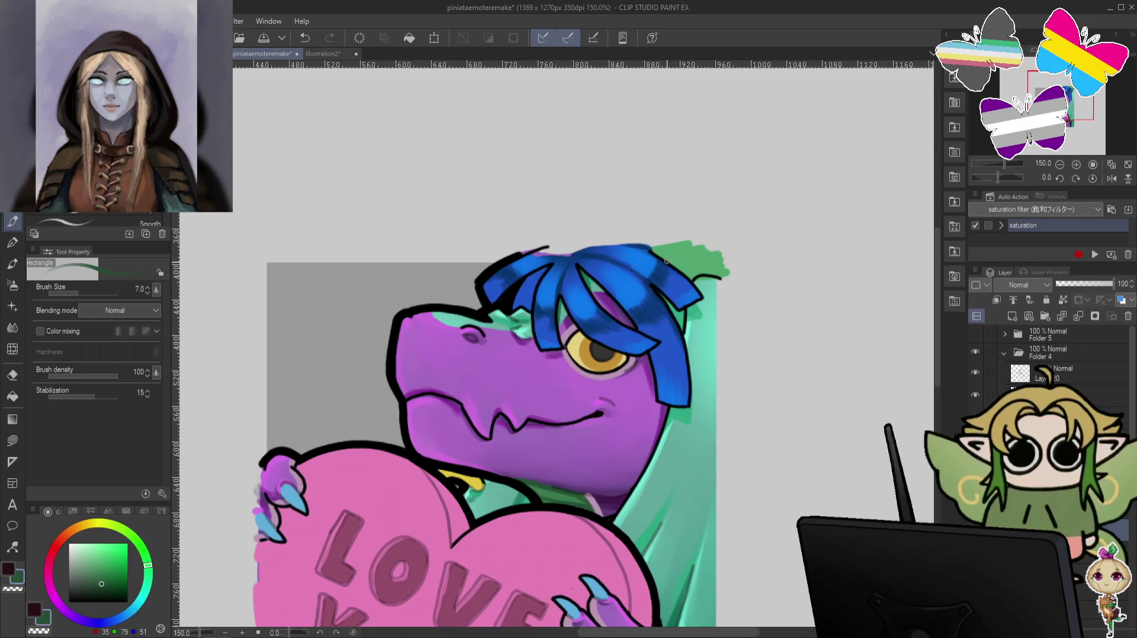
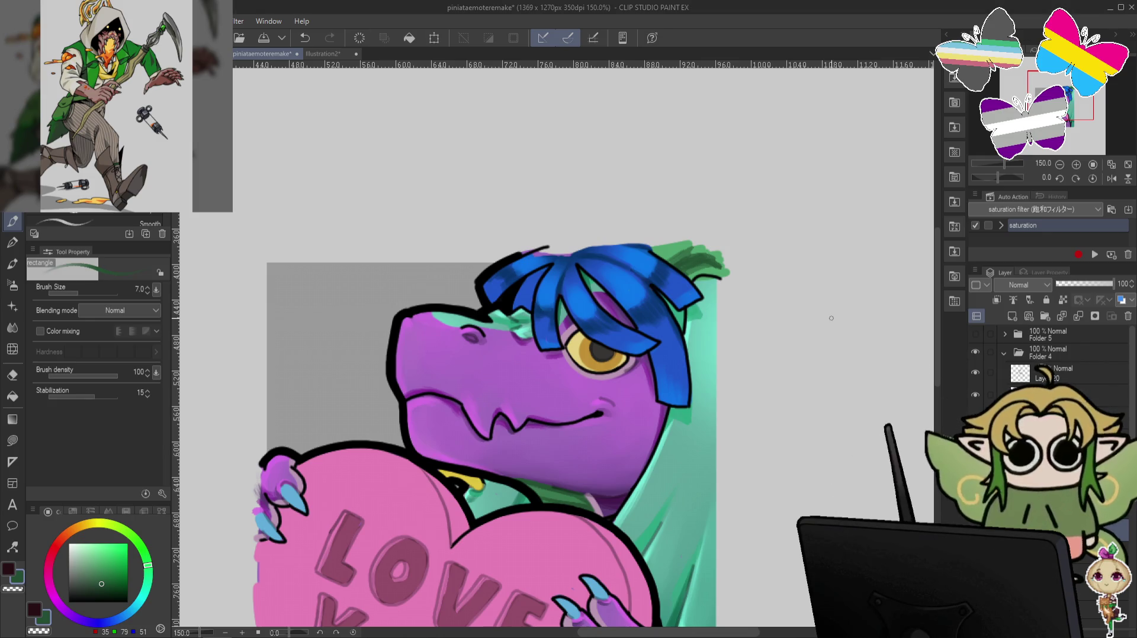
Zoom out, hide the LOVE YOU heart emote (Folder 4) and show the crying dragon (Folder 3).
key(ctrl+minus)
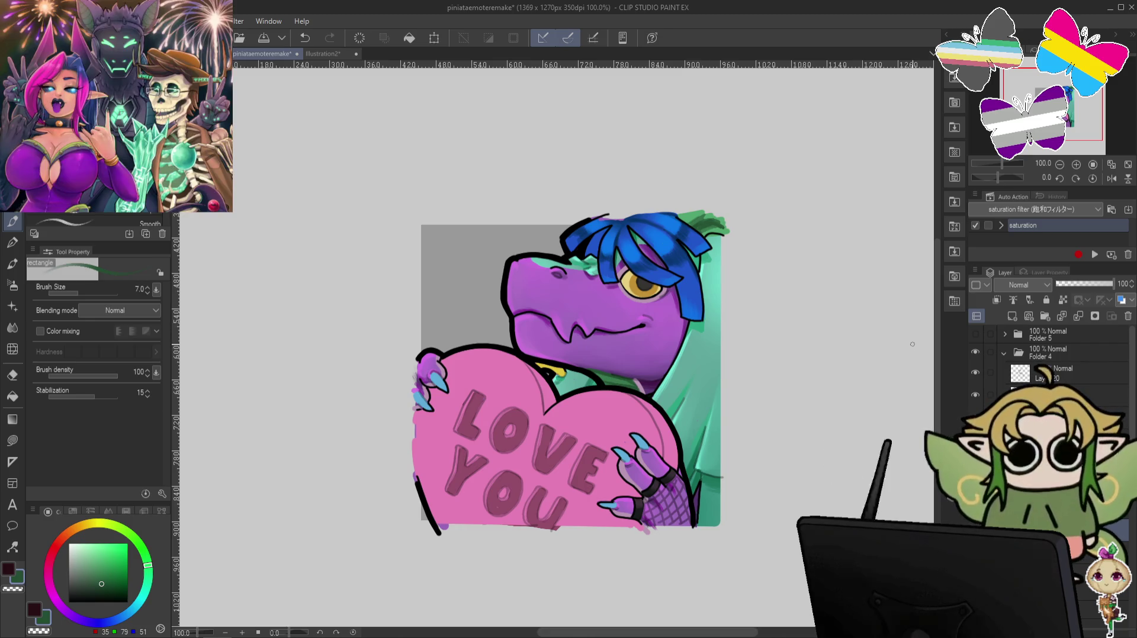
click(1003, 353)
click(975, 370)
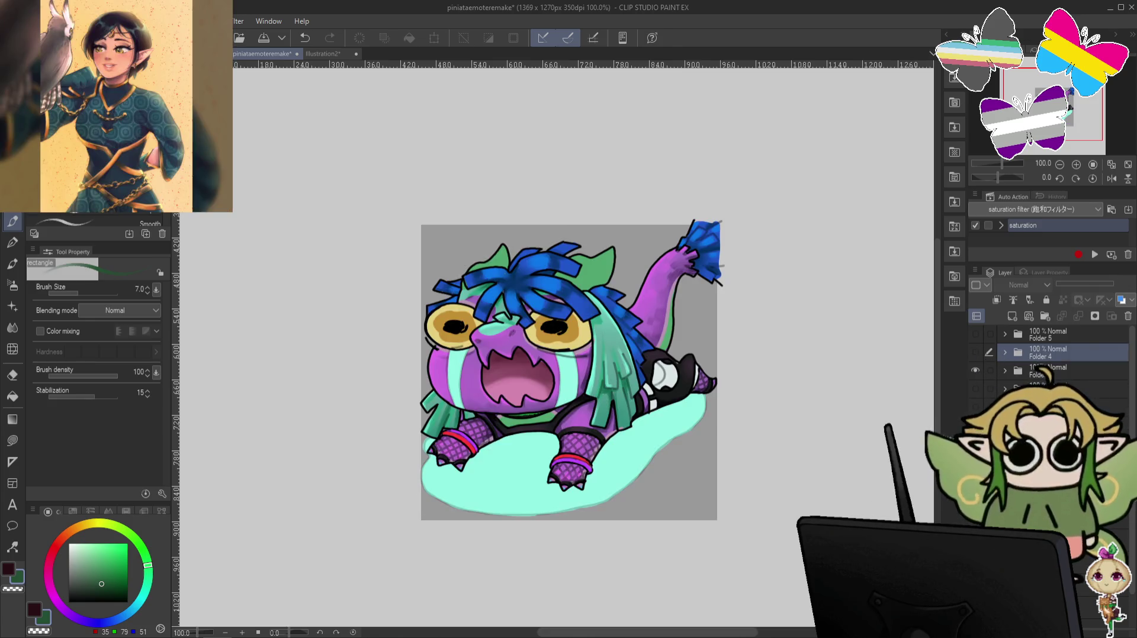
Expand Folder 3 to reveal the crying emote's layers and zoom in to 150%.
click(1005, 371)
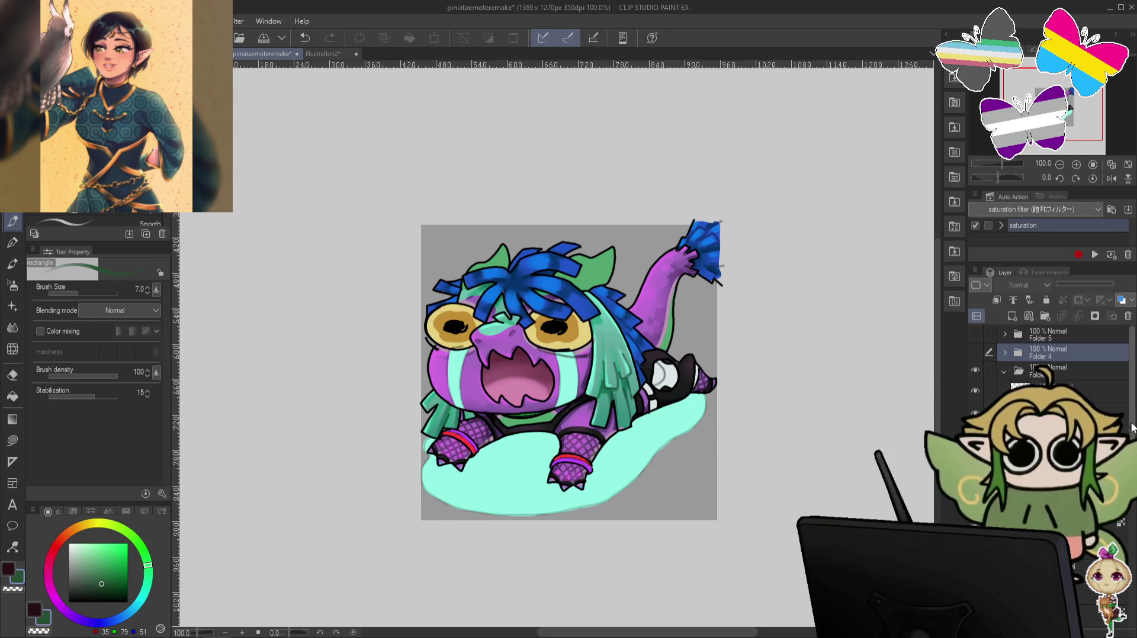
scroll(1048, 355, down, 3)
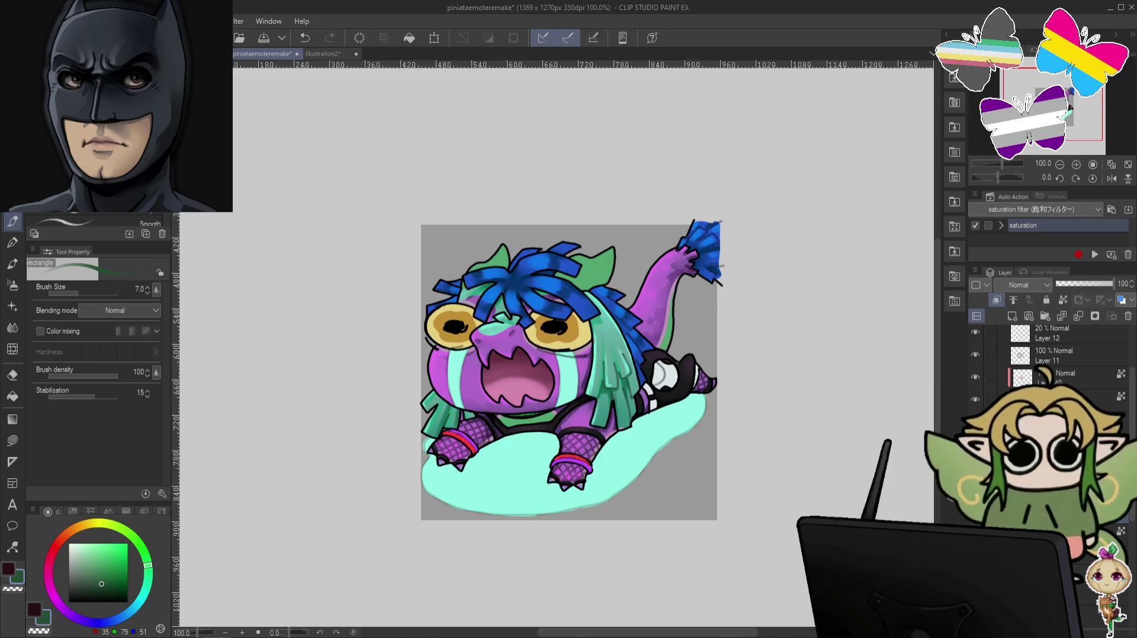
key(ctrl+plus)
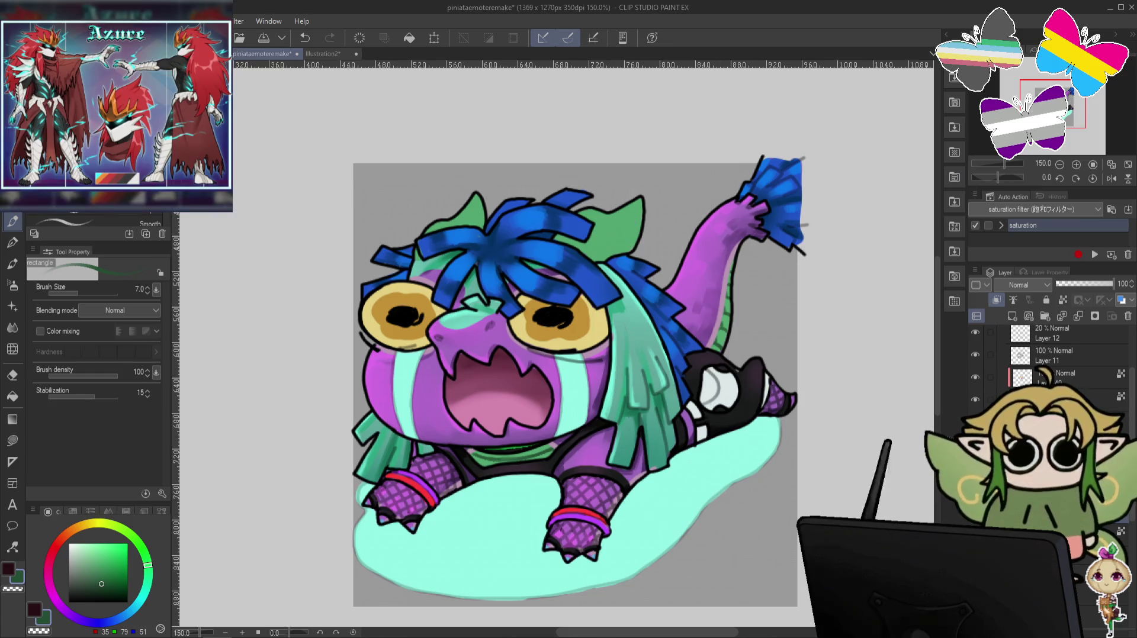
Sample the light green from the Folder 5 confetti emote, hide it again, and set brush size 17.
scroll(1132, 343, up, 3)
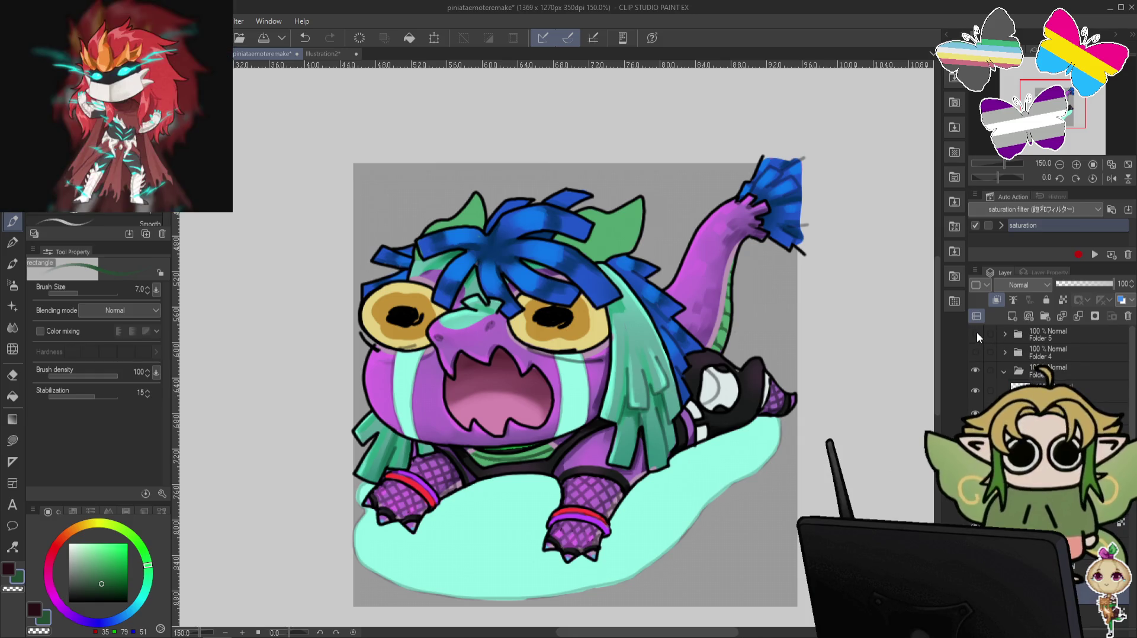
click(976, 333)
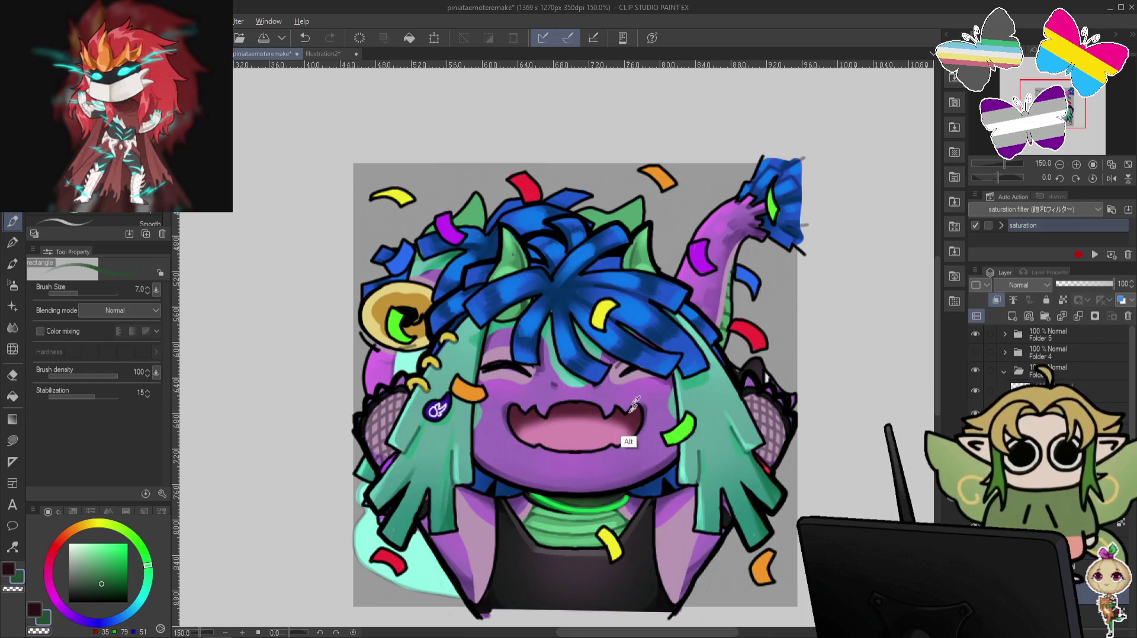
alt+click(645, 265)
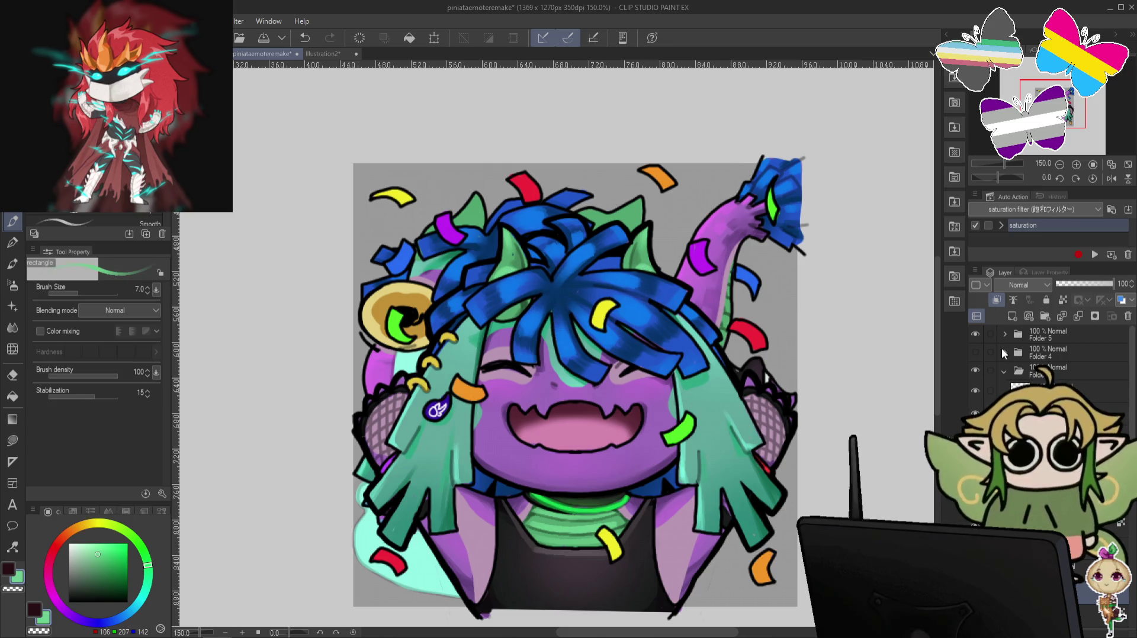
click(976, 335)
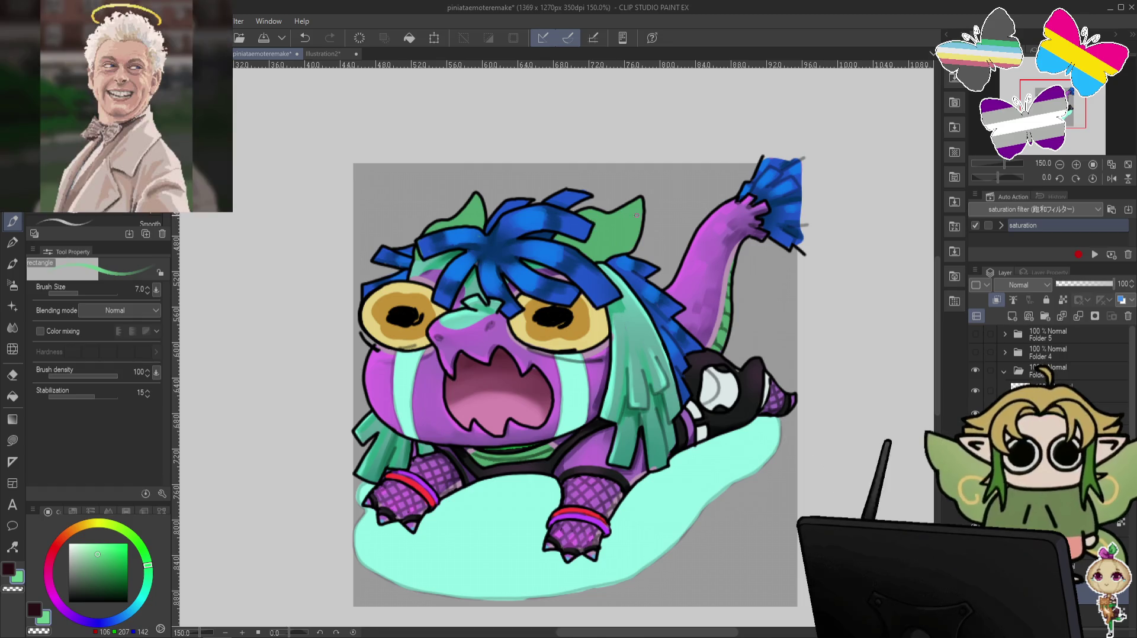
key(bracketright)
key(bracketright)
key(bracketright)
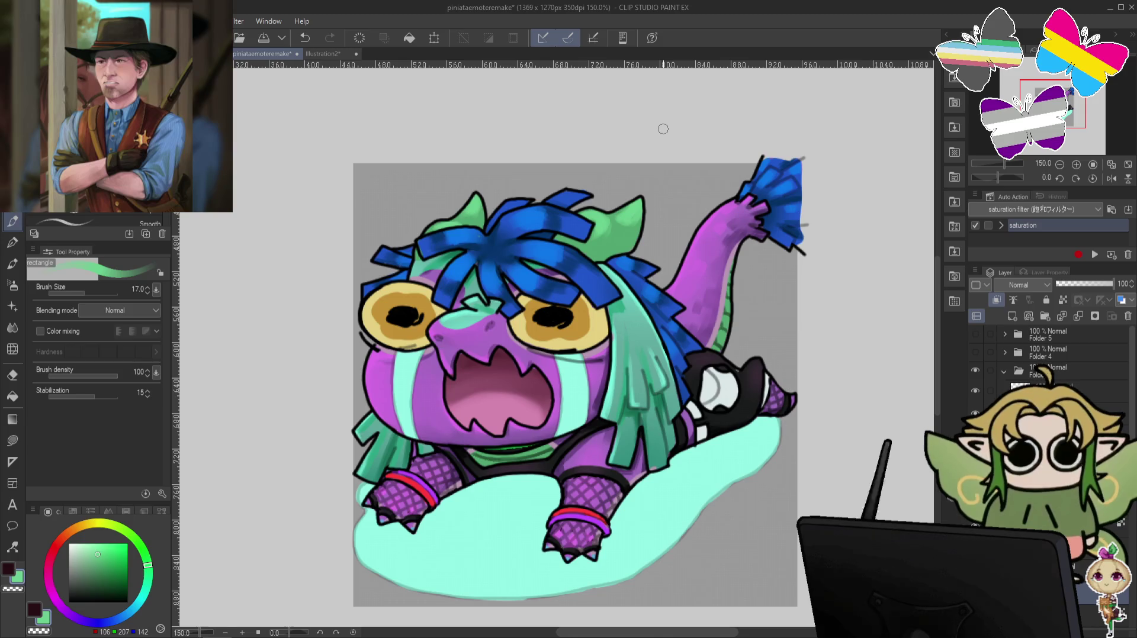
Sample the dark green from the tail spines, try the Blend brush, and undo the stroke.
alt+click(724, 335)
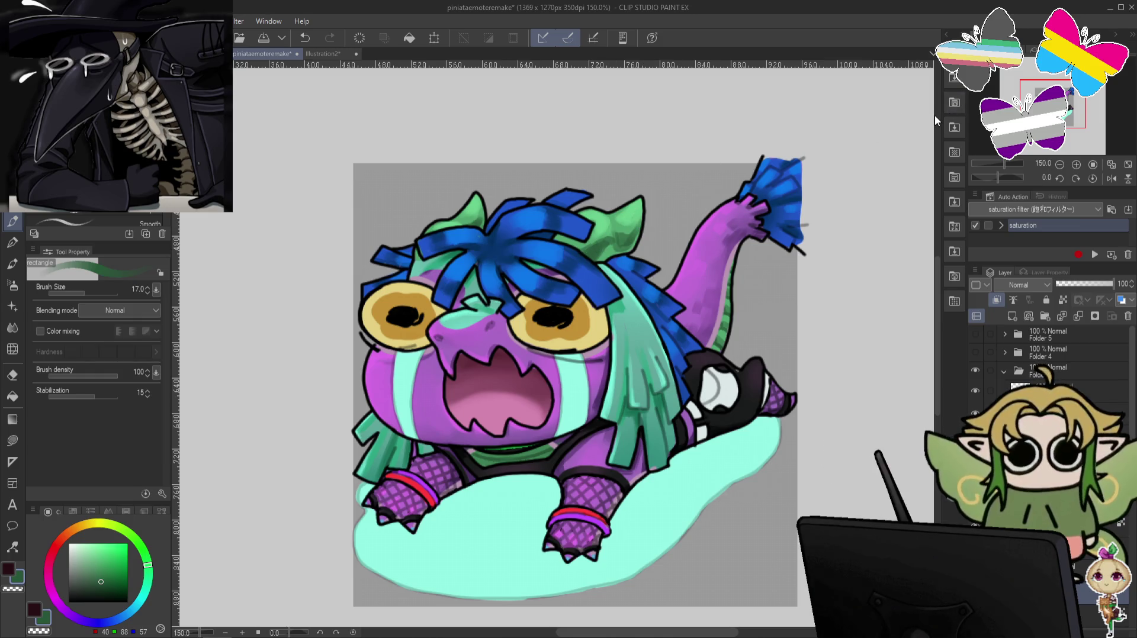
click(12, 328)
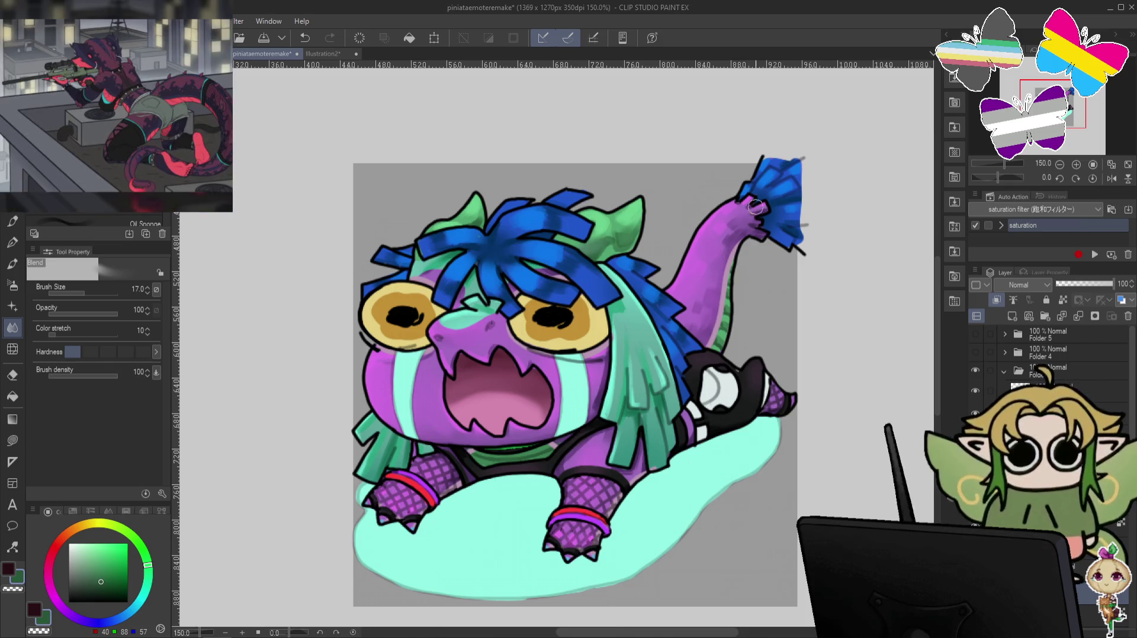
key(ctrl+z)
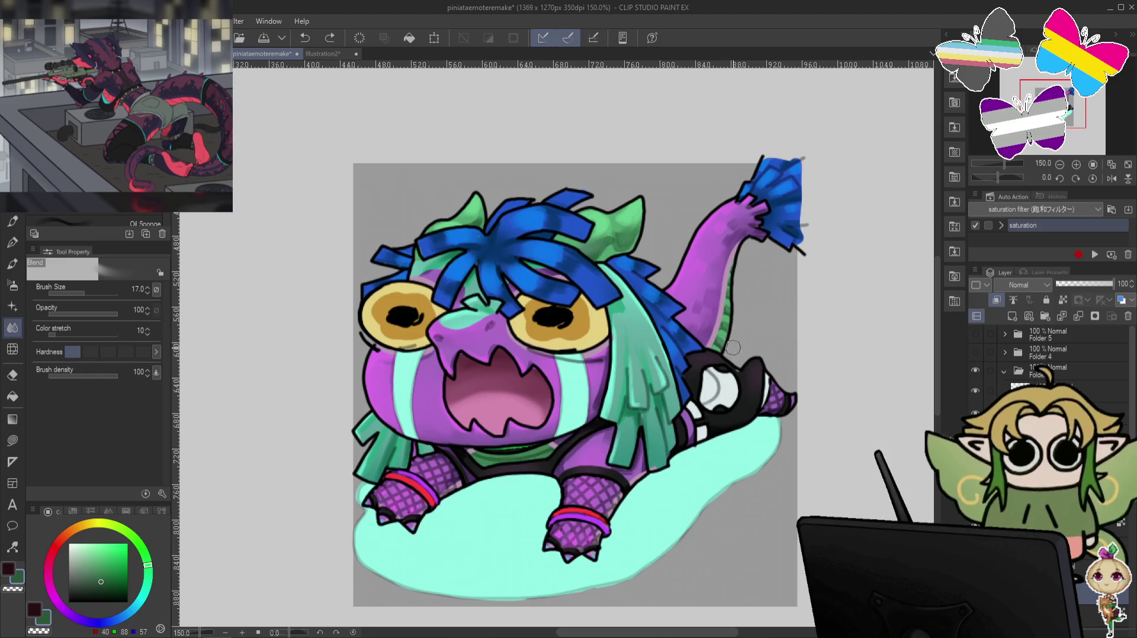
Collapse Folder 3, hide the crying emote and show the candy-eating dragon folder.
click(1064, 300)
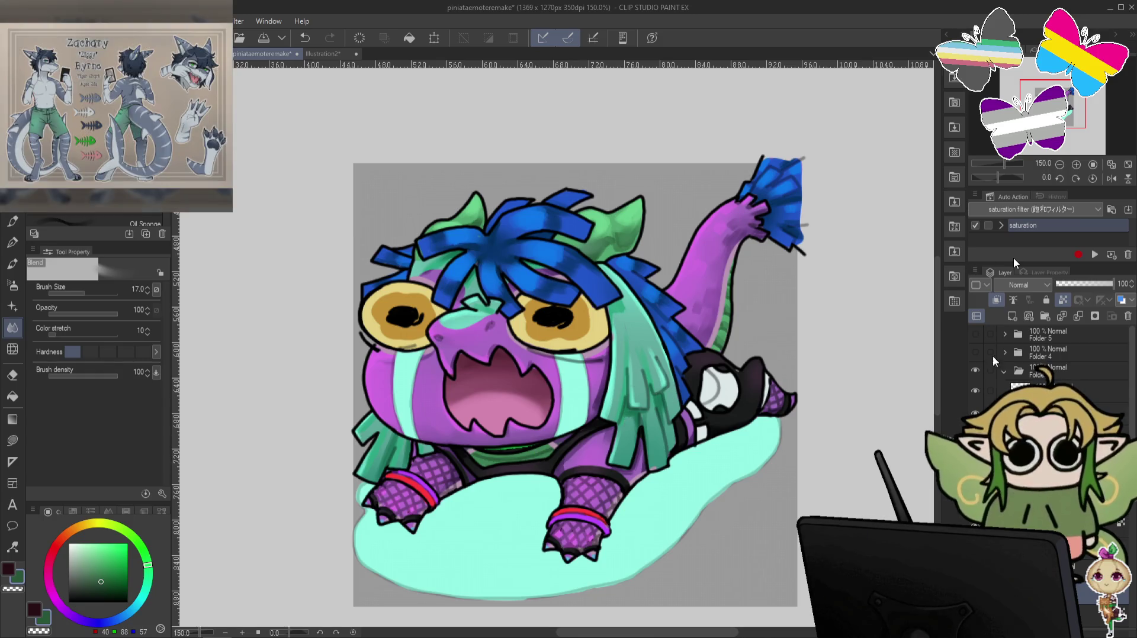
click(1004, 371)
click(976, 389)
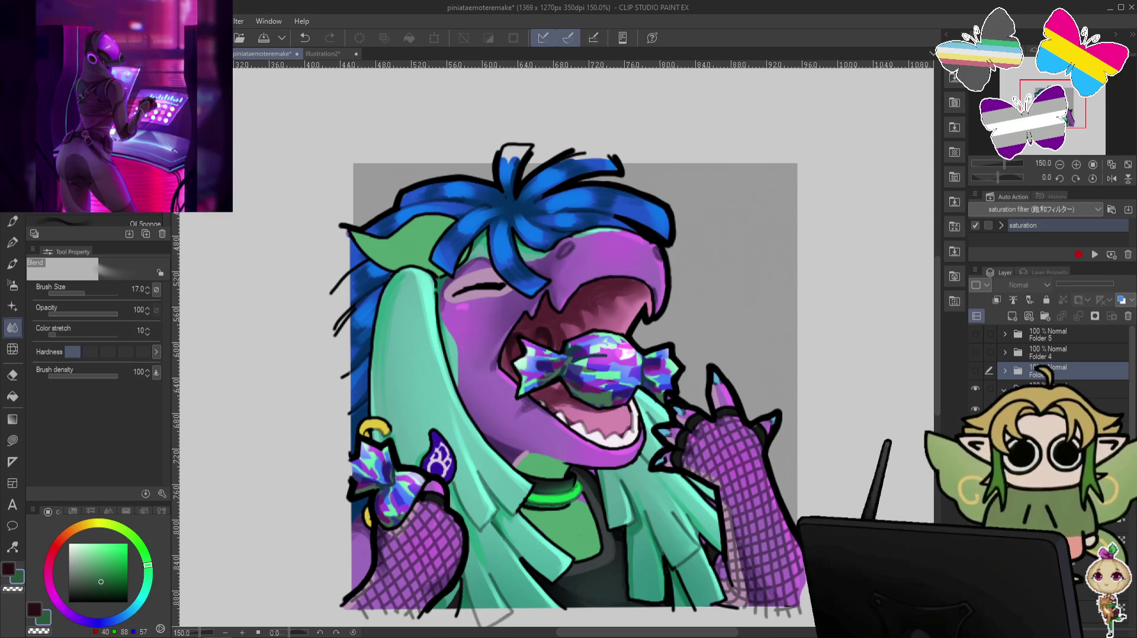
Switch to the Pen and undo the unwanted green and purple strokes on the neck.
scroll(1048, 355, down, 3)
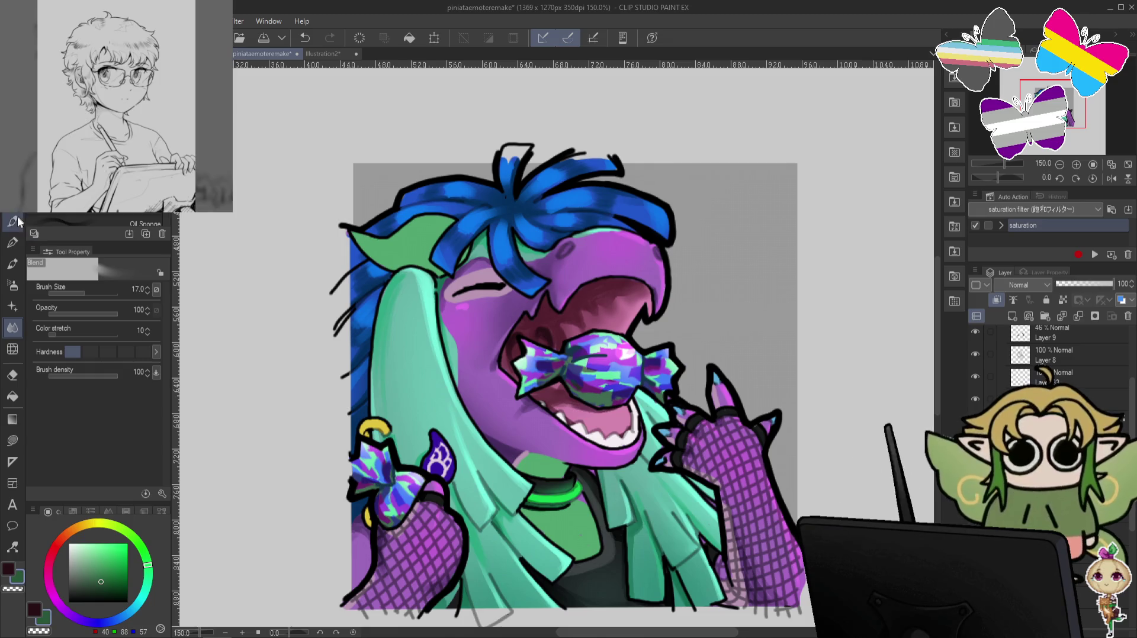
key(p)
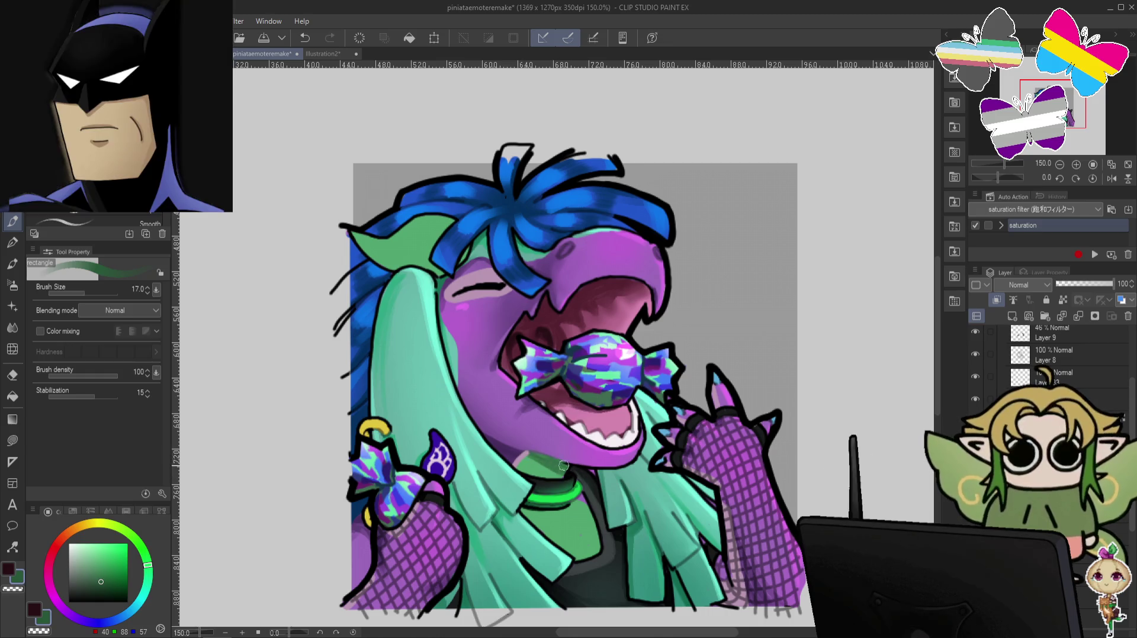
key(ctrl+z)
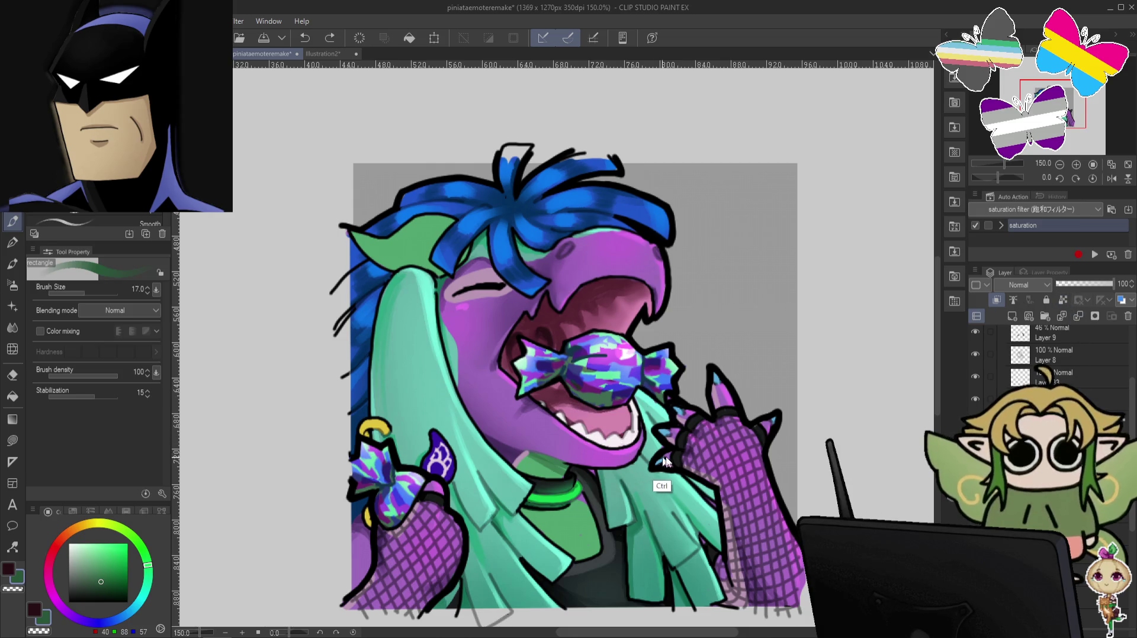
key(ctrl)
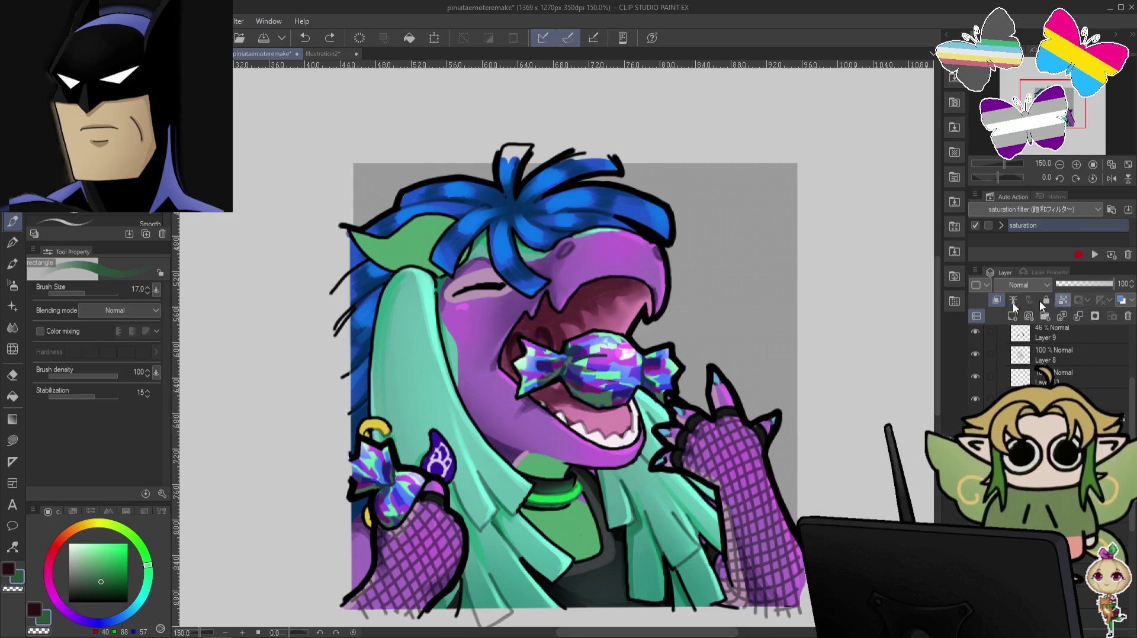
mouse_move(567, 465)
mouse_down()
mouse_move(529, 455)
mouse_move(573, 484)
mouse_up()
key(ctrl+z)
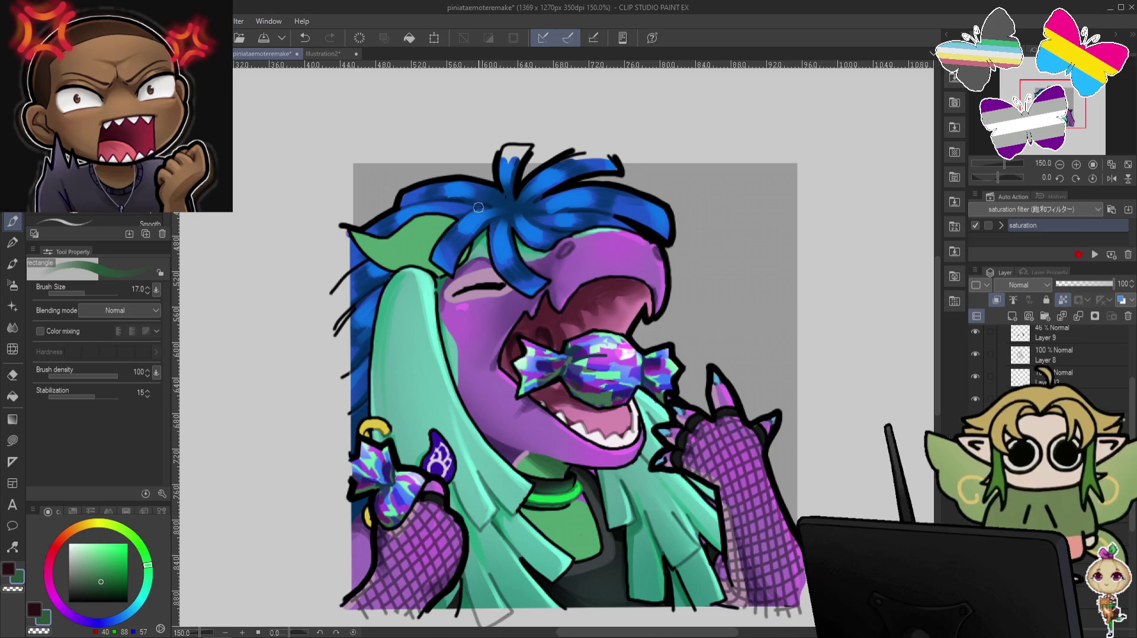
At brush size 8, draw dark shading lines along the green neck.
drag(544, 505, 531, 433)
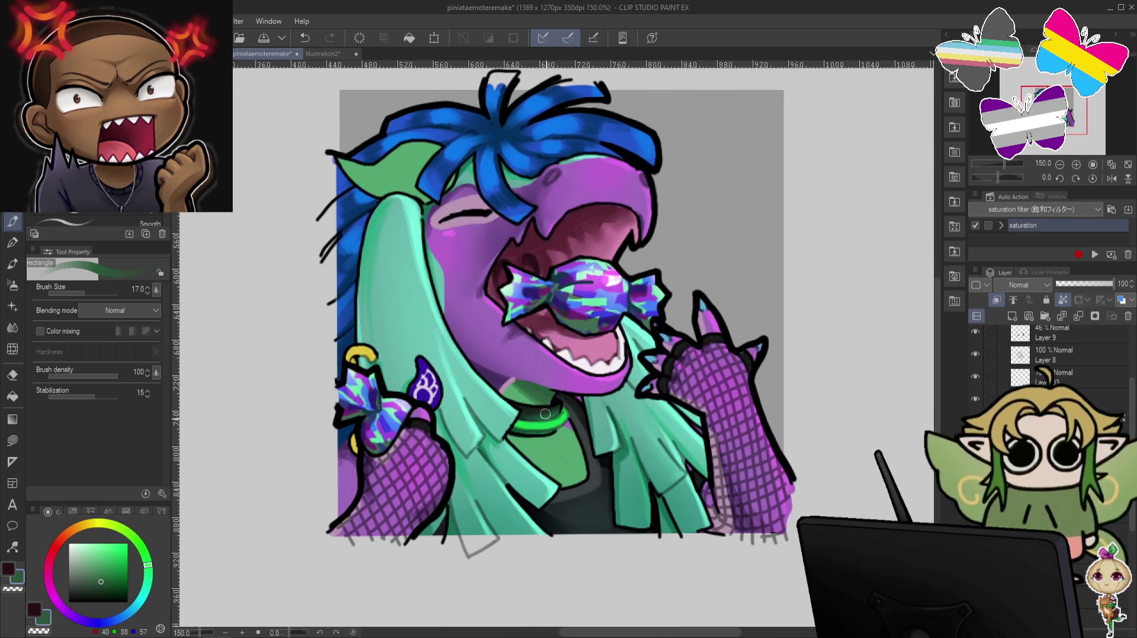
key(bracketleft)
key(bracketleft)
key(bracketleft)
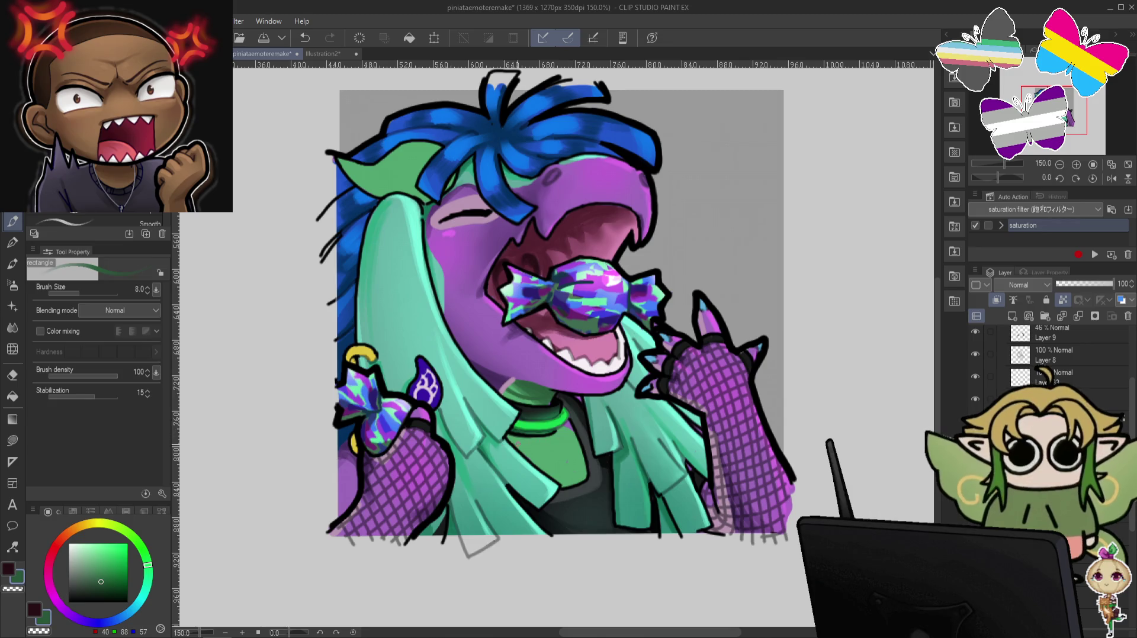
drag(515, 444, 571, 430)
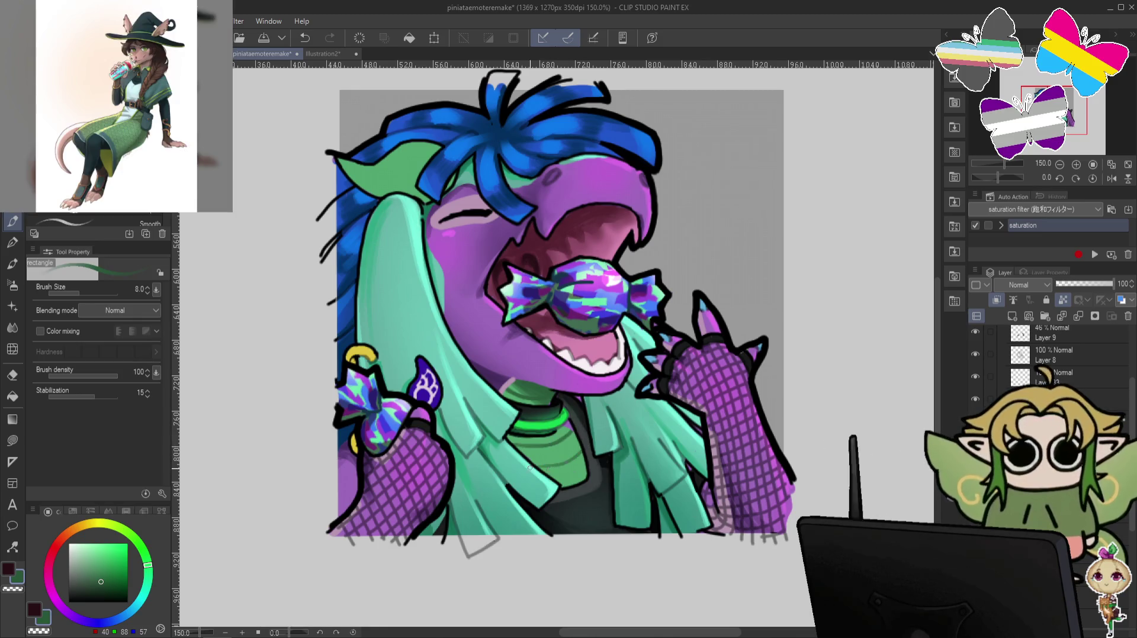
drag(555, 458, 577, 445)
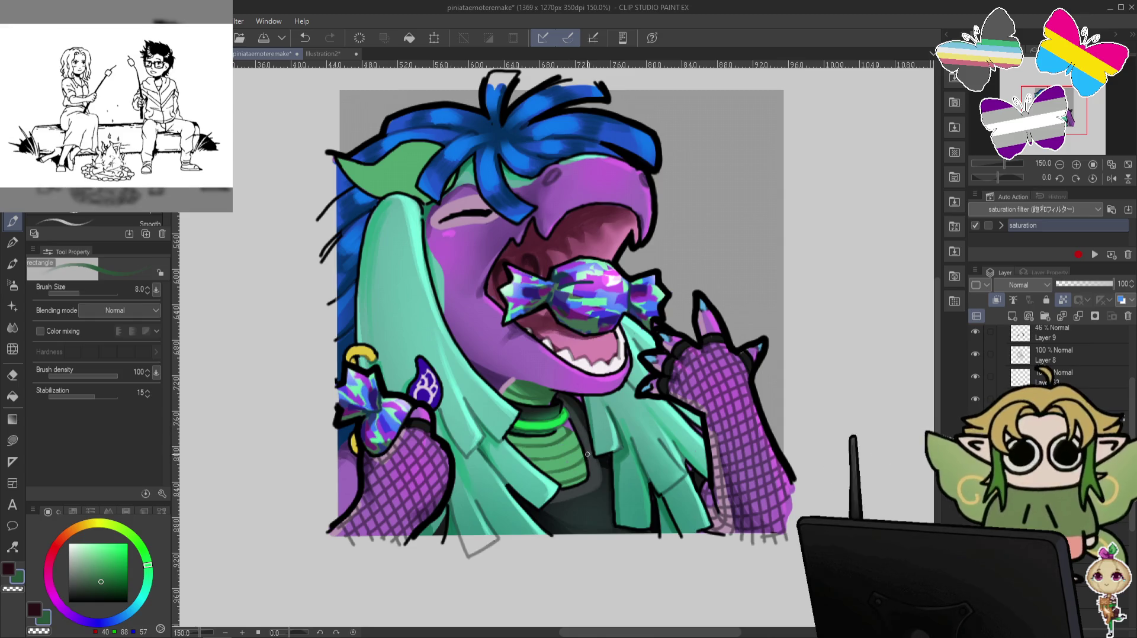
key(minus)
key(minus)
key(minus)
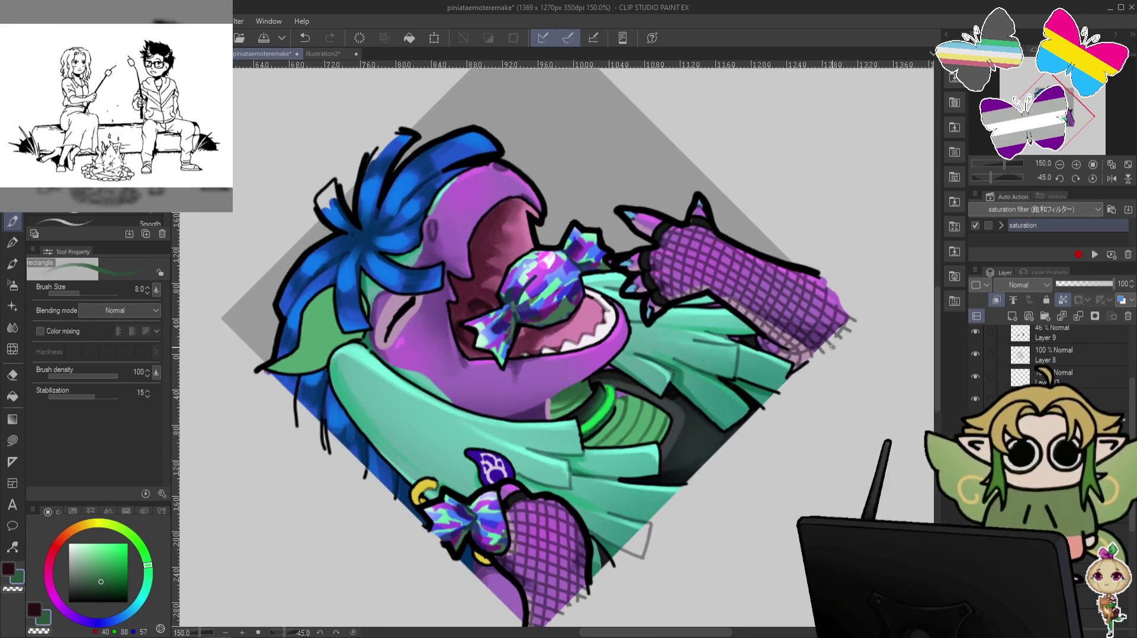
Reset the view upright, sample light green from the confetti emote, and set brush size 17.
key(asciicircum)
key(asciicircum)
key(asciicircum)
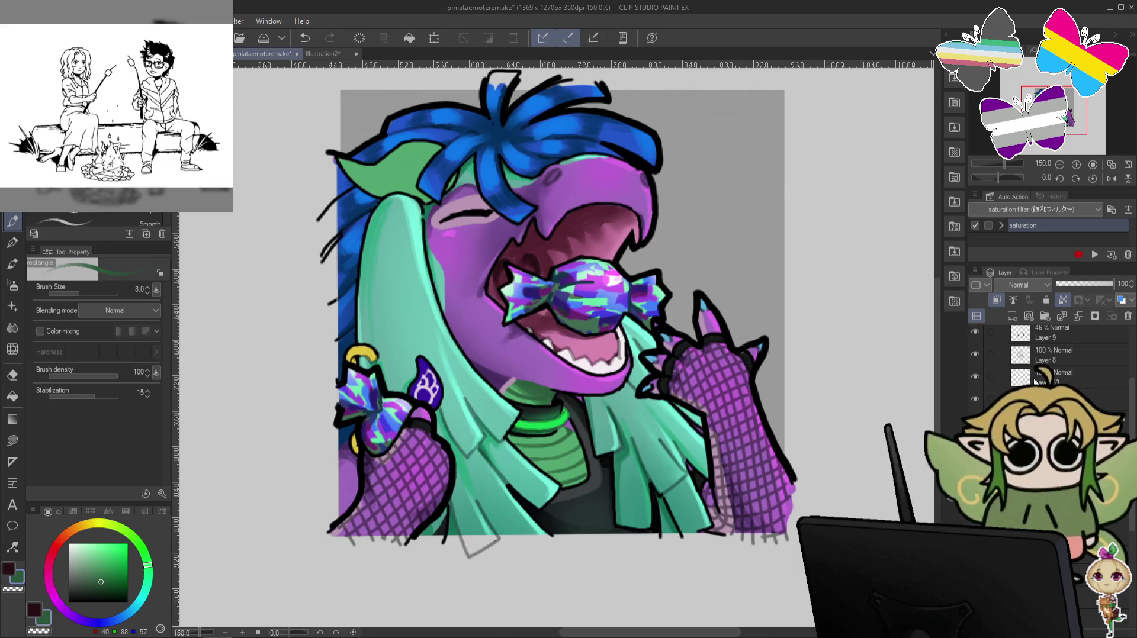
scroll(1133, 388, up, 1)
scroll(1133, 388, up, 3)
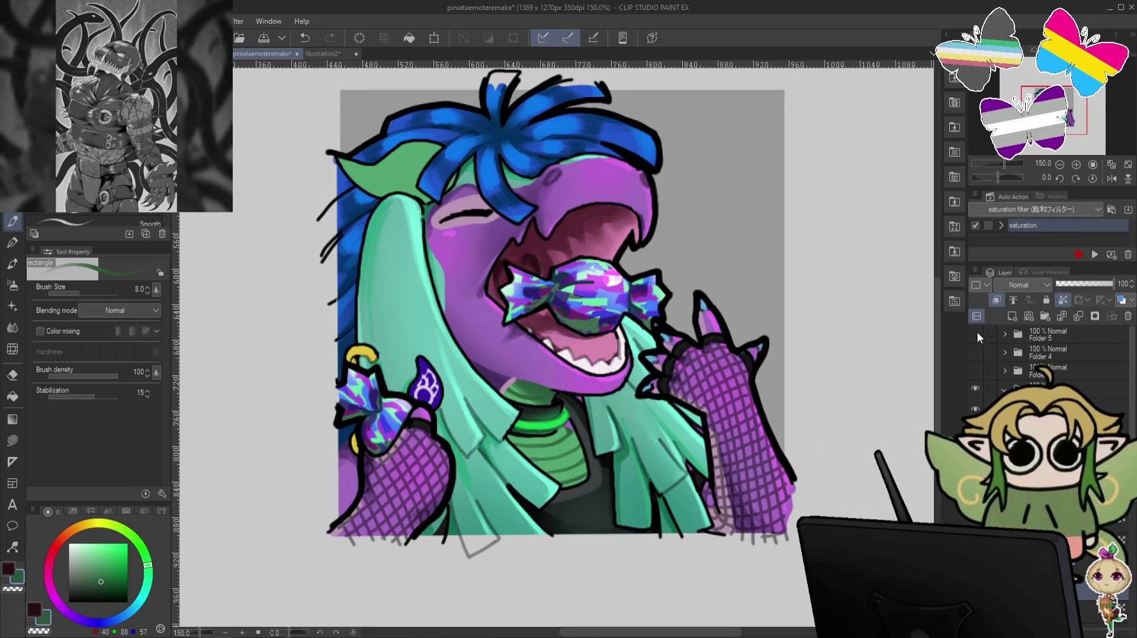
click(976, 334)
alt+click(624, 218)
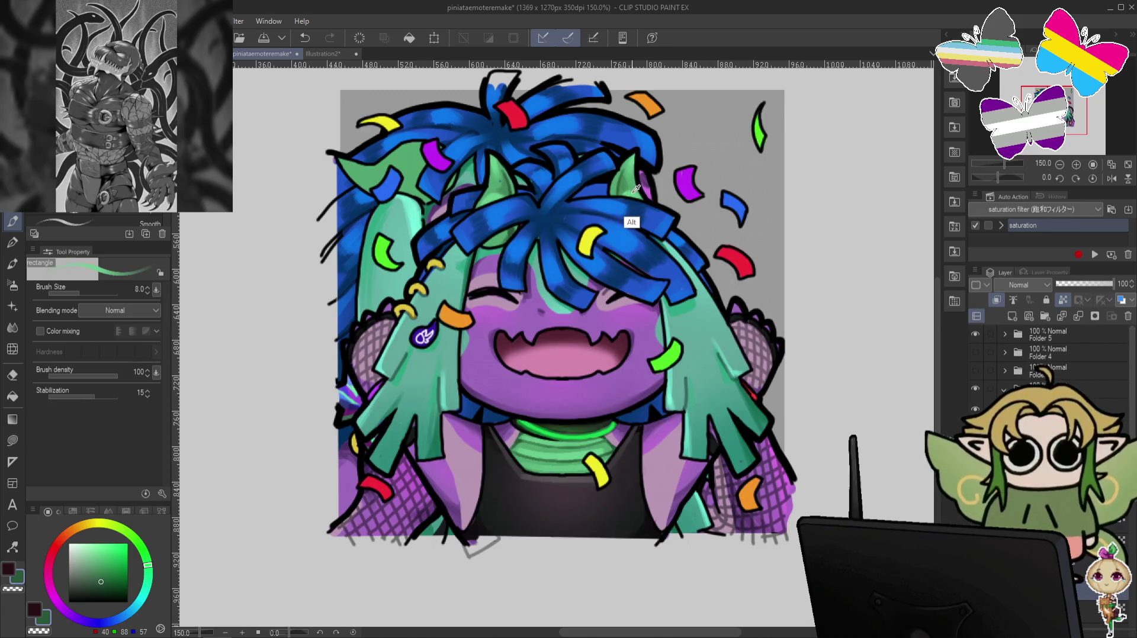
click(980, 335)
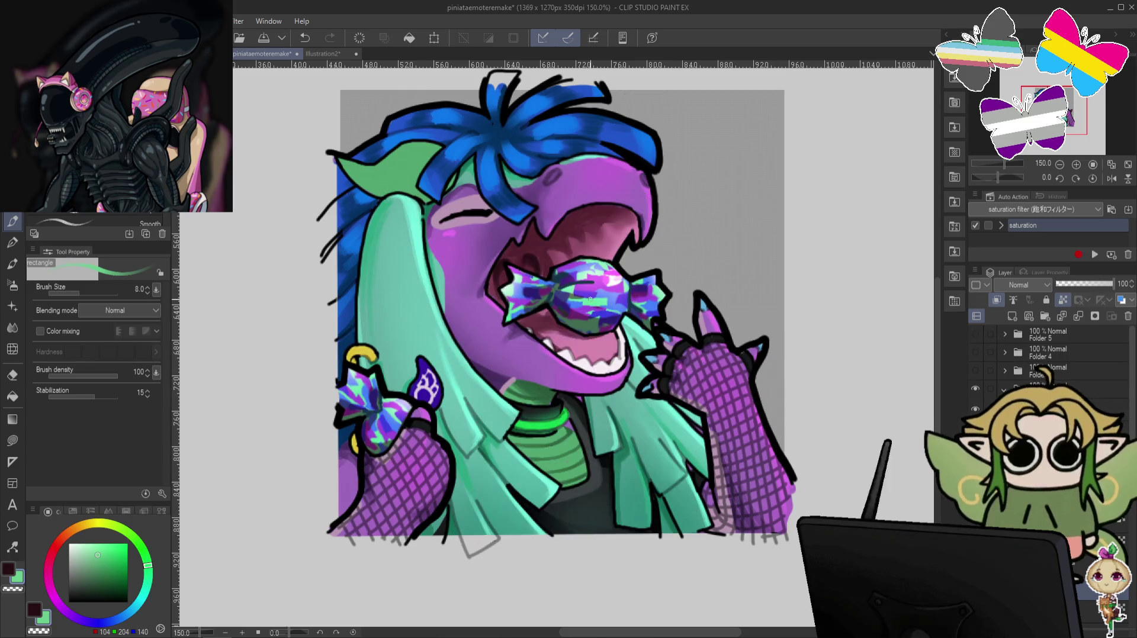
key(bracketright)
key(bracketright)
key(bracketright)
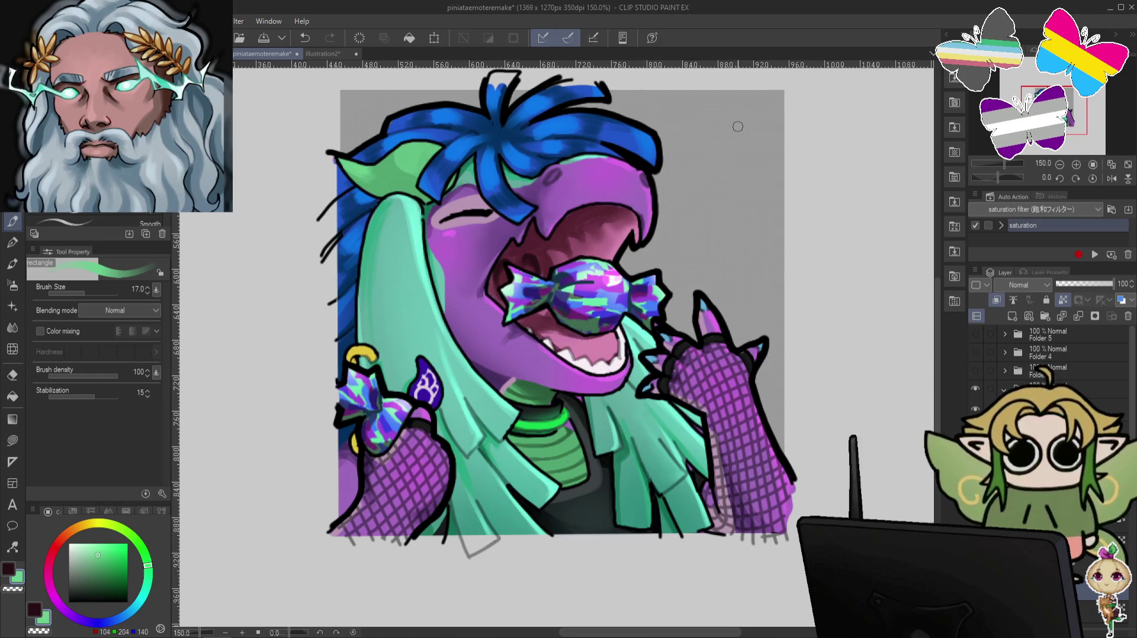
Eyedrop the ear's dark green with Ctrl and select the candy emote's folder.
key(ctrl)
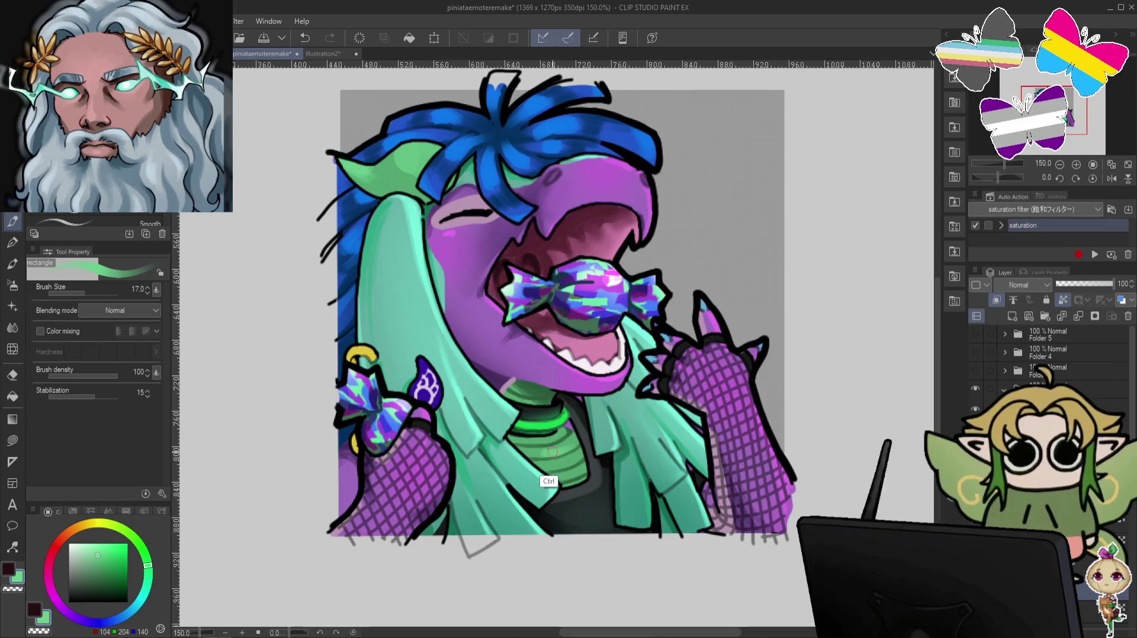
alt+click(390, 176)
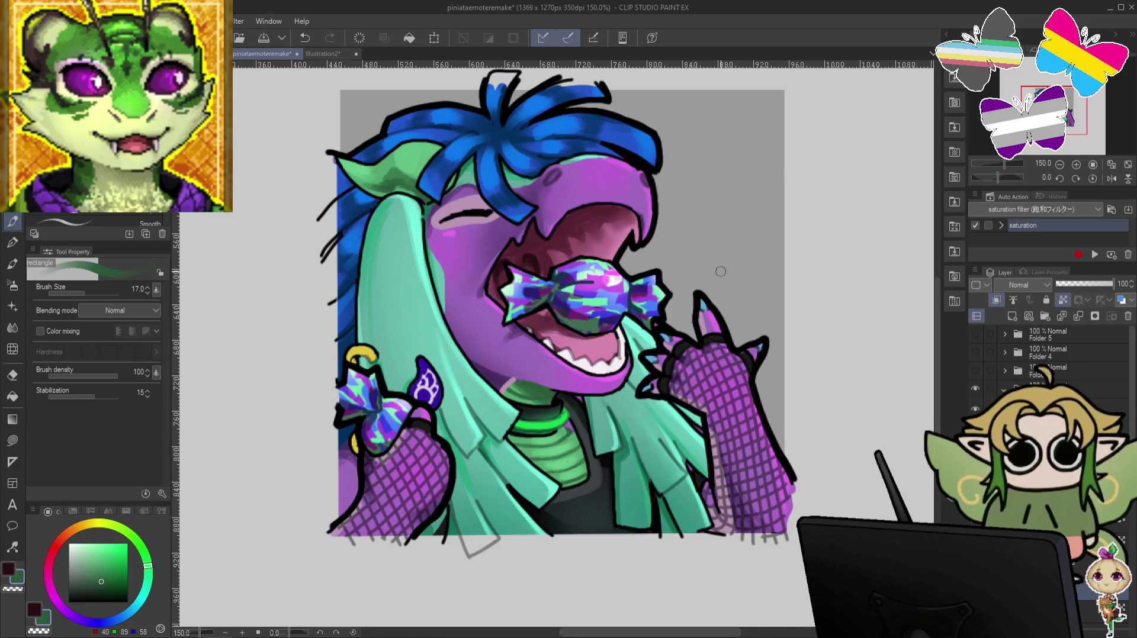
scroll(720, 271, up, 1)
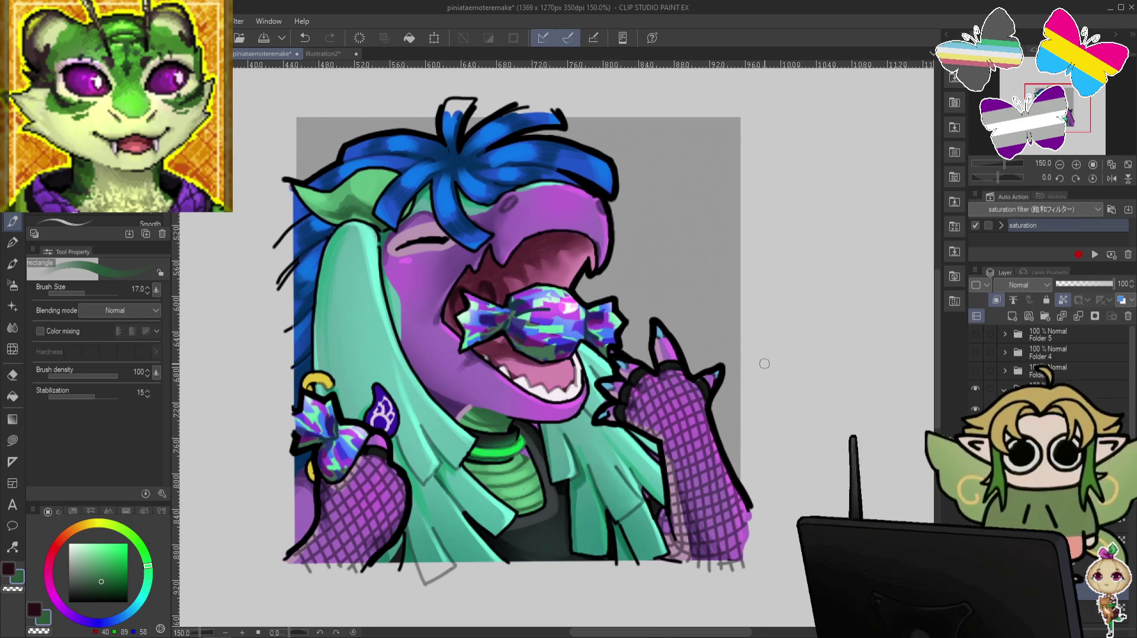
click(980, 390)
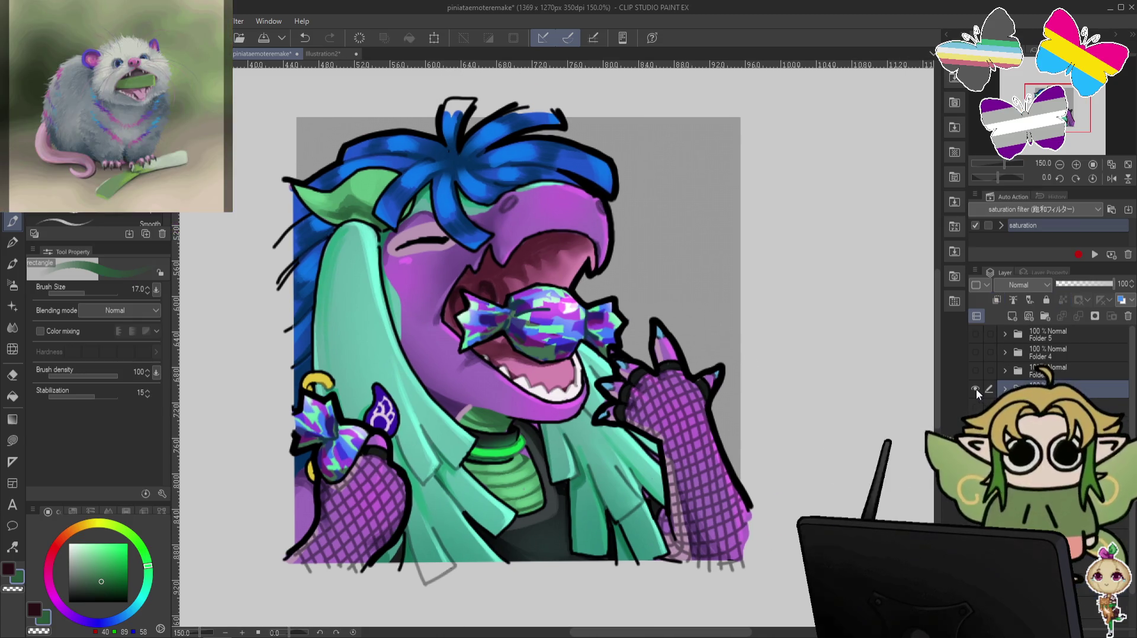
Swap to the roaring dragon in Folder 2, briefly check the head without its teal hair layer.
click(975, 406)
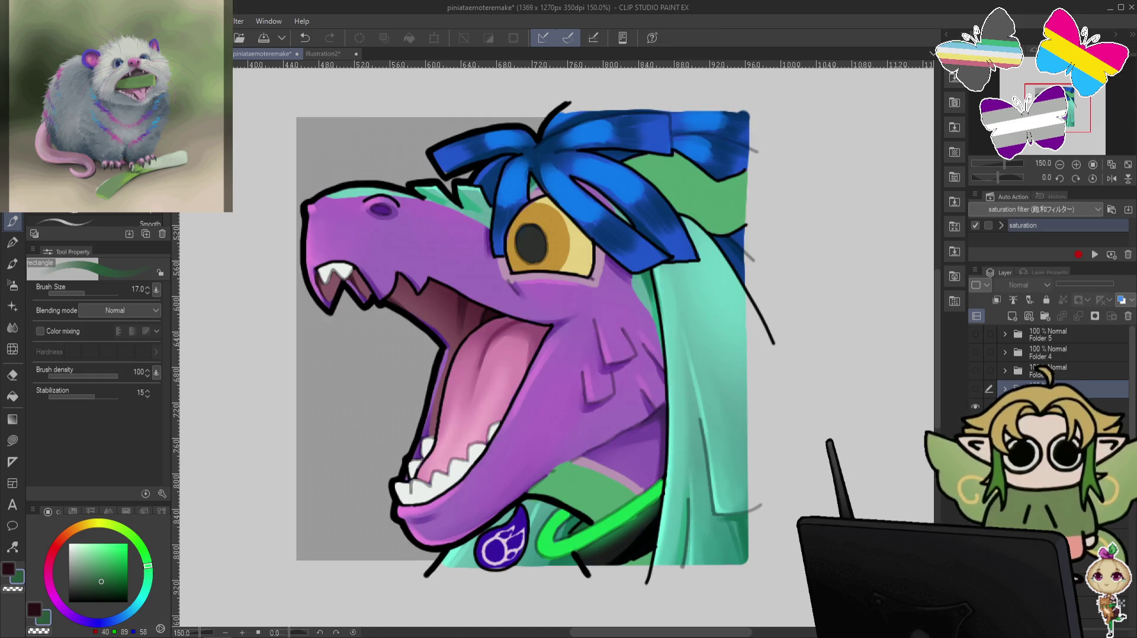
scroll(1048, 362, down, 3)
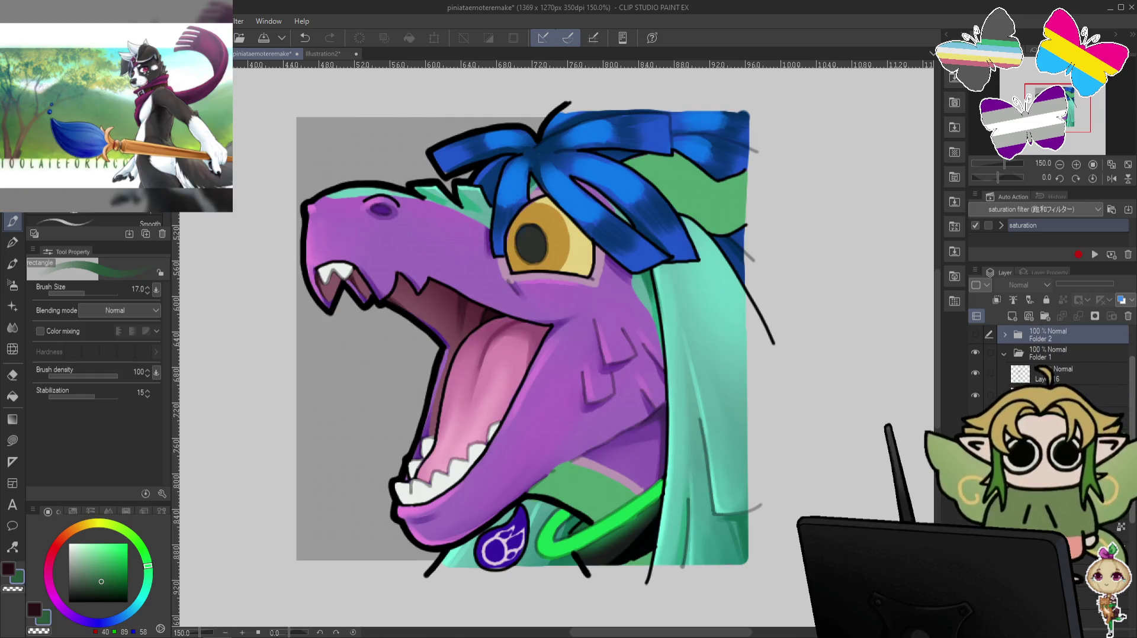
scroll(1048, 356, up, 1)
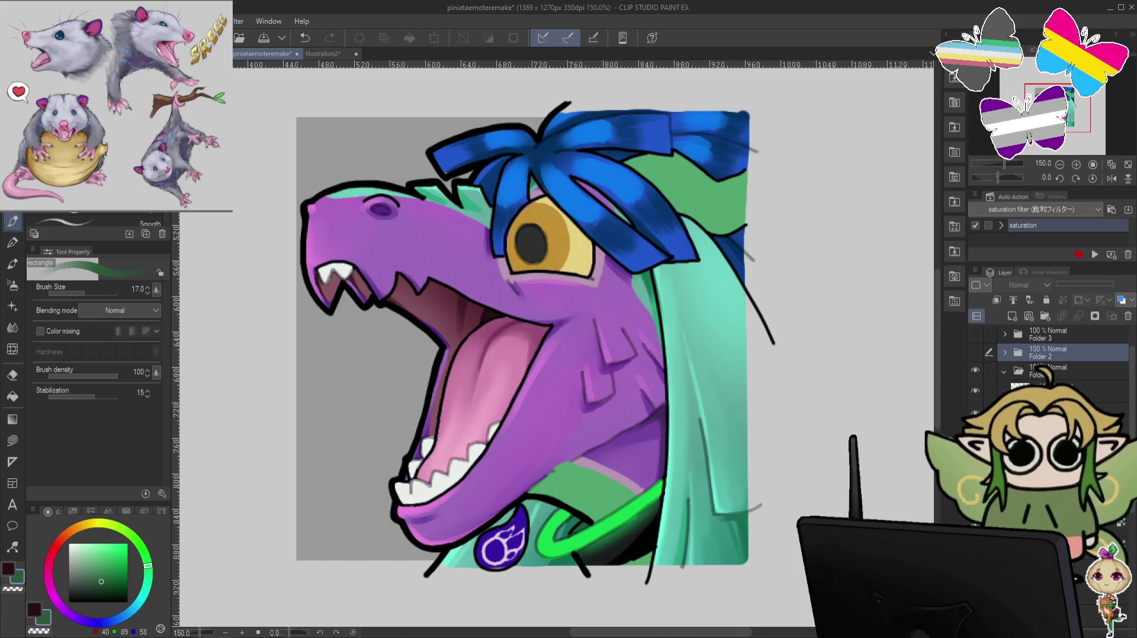
click(974, 524)
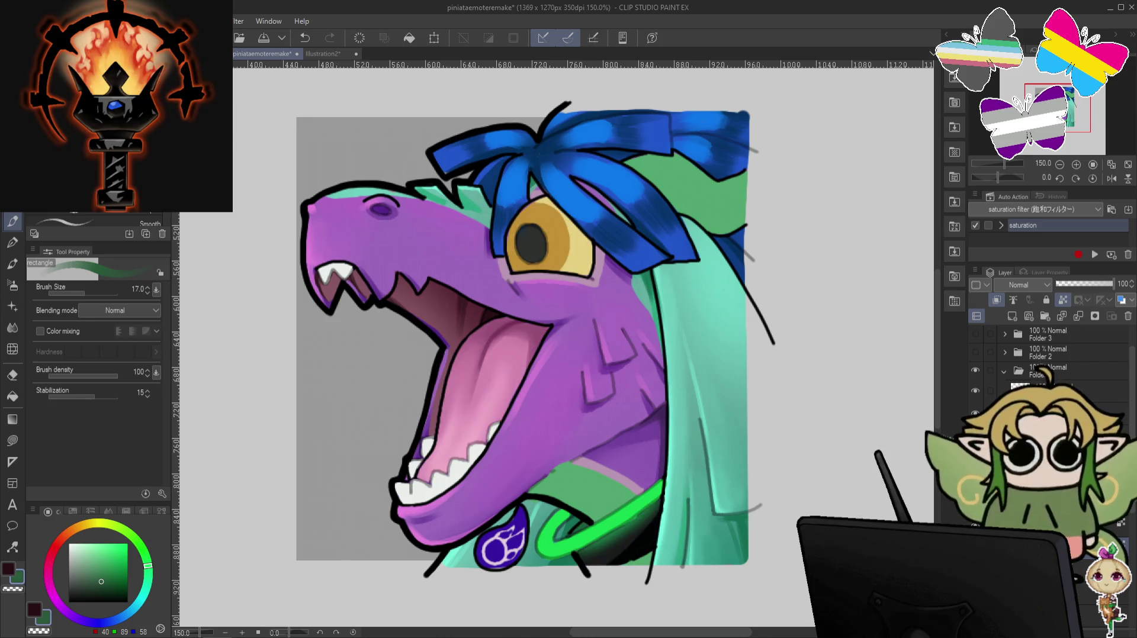
key(ctrl+z)
key(ctrl+y)
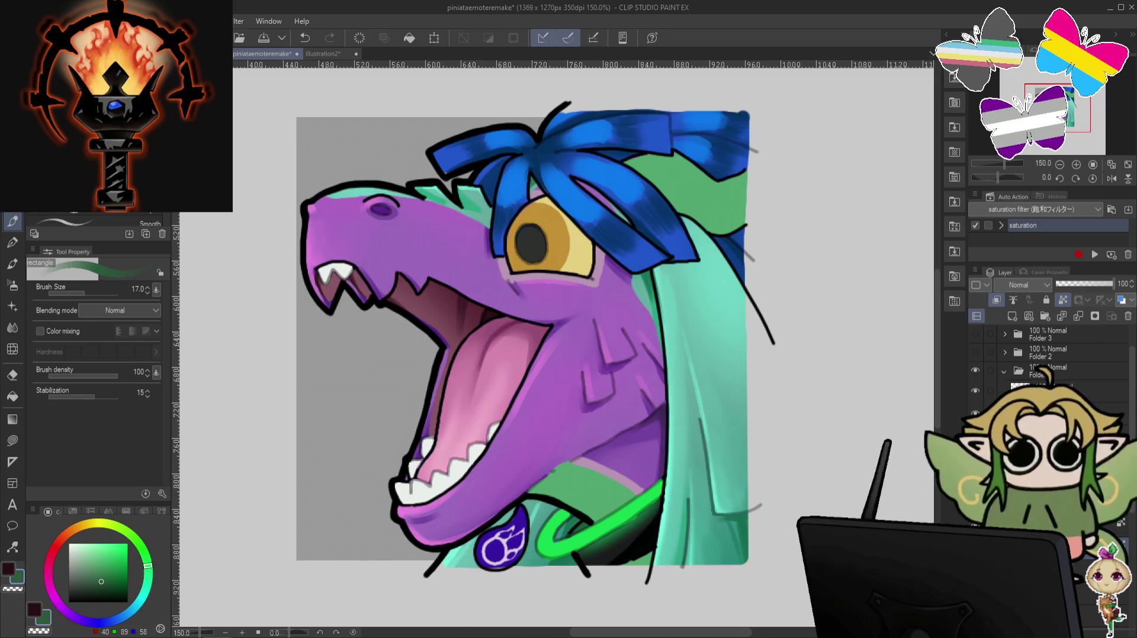
key(alt+])
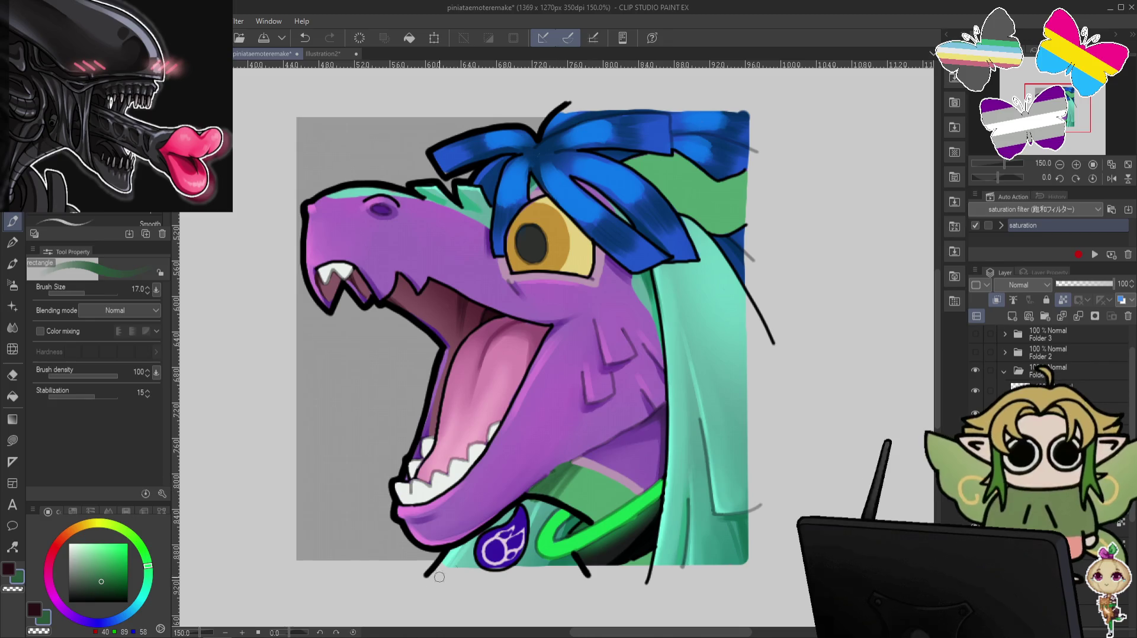
Try the Liquify, Blend and Pen tools, undo a stroke, and show the candy emote again.
click(12, 354)
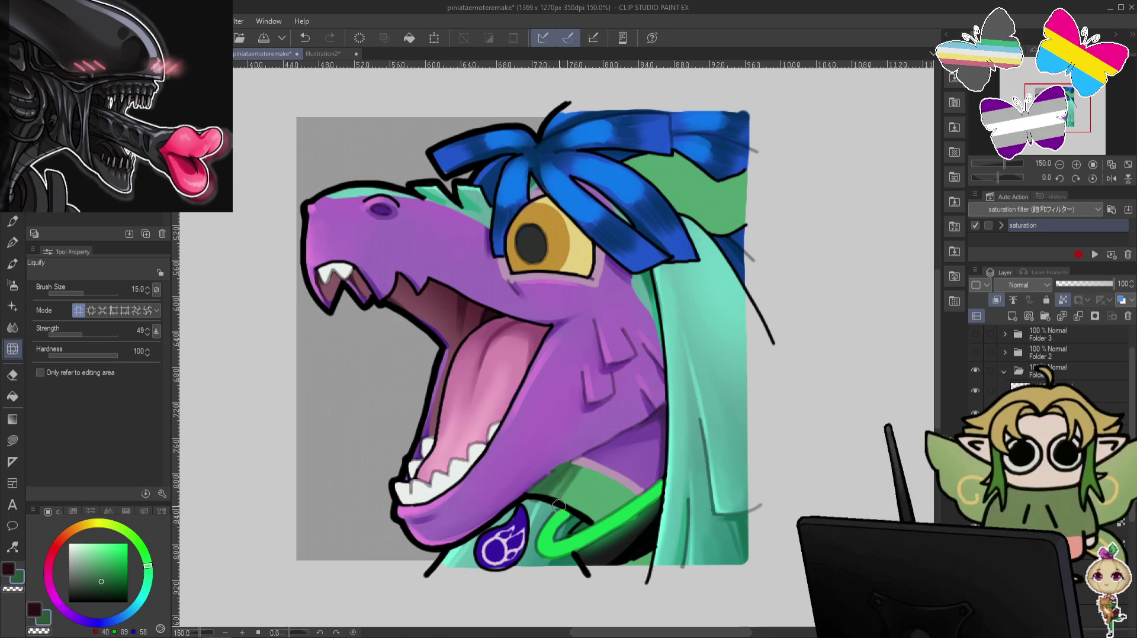
click(12, 327)
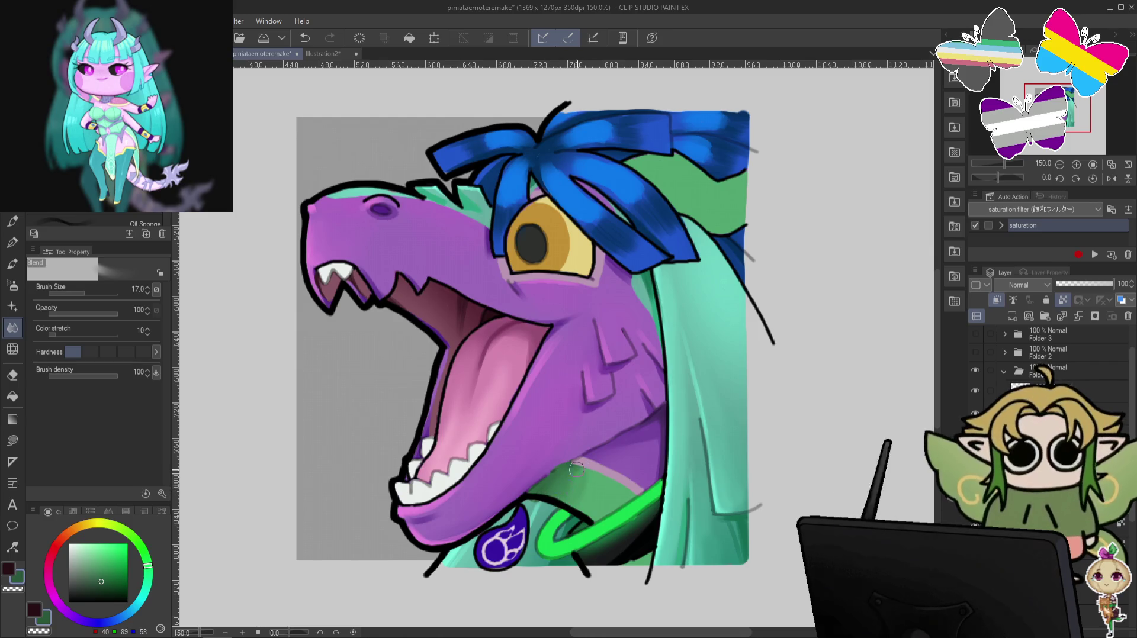
click(18, 224)
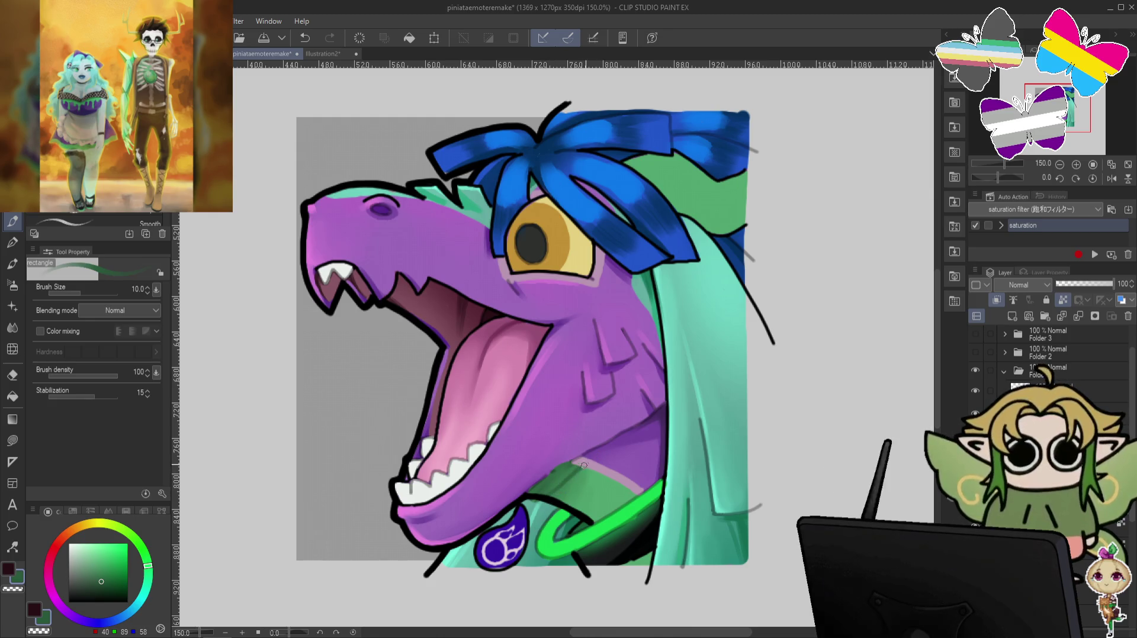
key(ctrl+z)
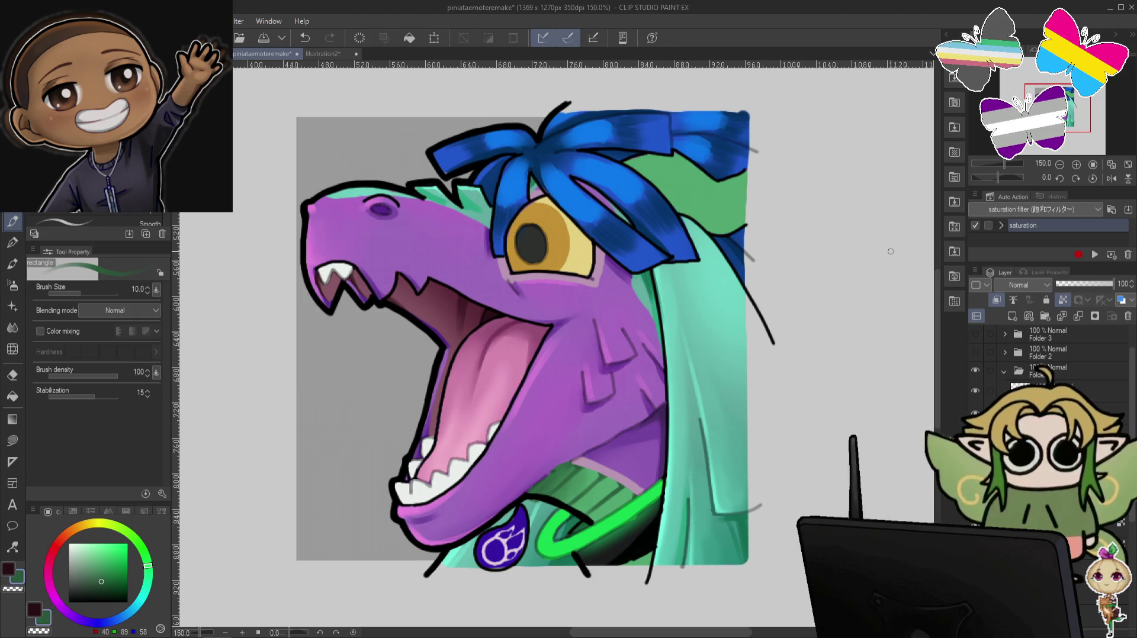
click(975, 353)
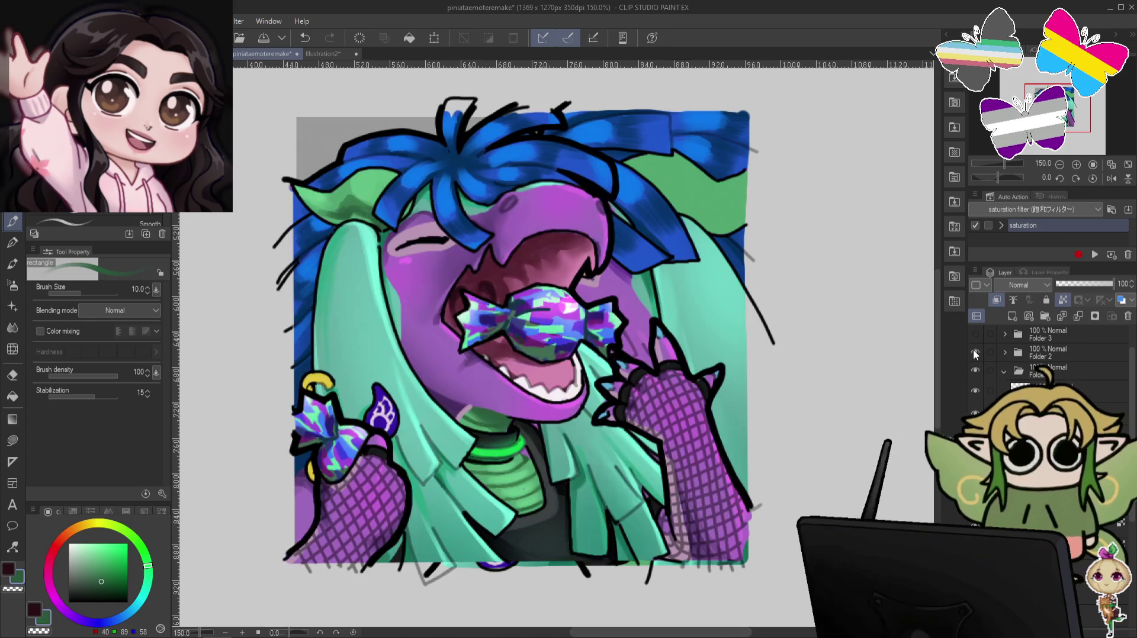
Pick a mint green, hide the candy emote again, and enlarge the brush to 25.
alt+click(406, 281)
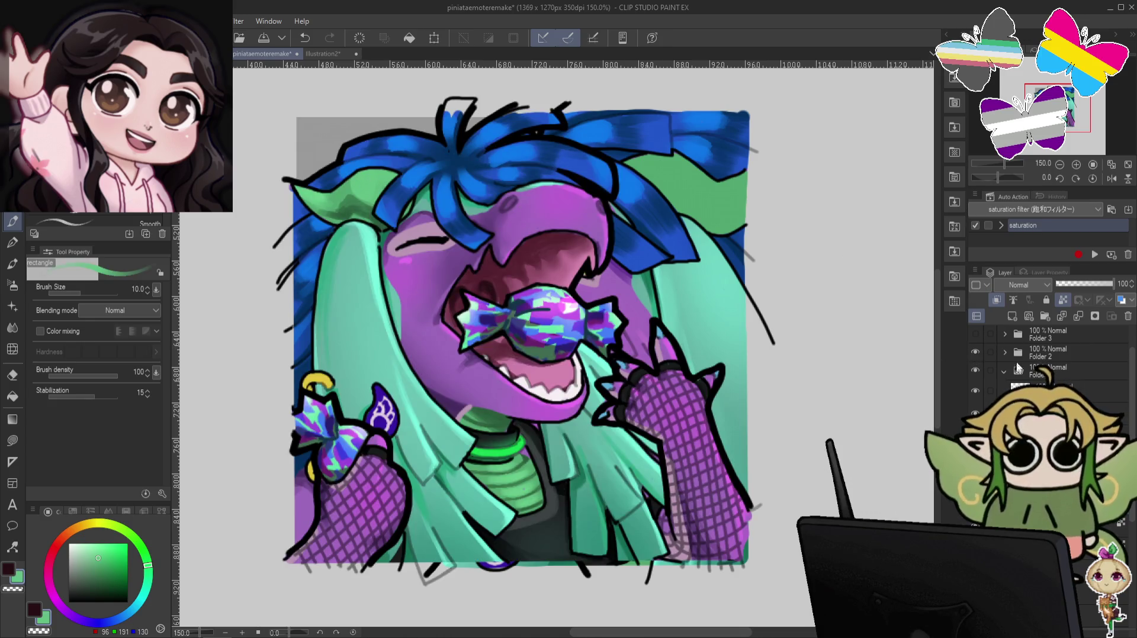
click(975, 353)
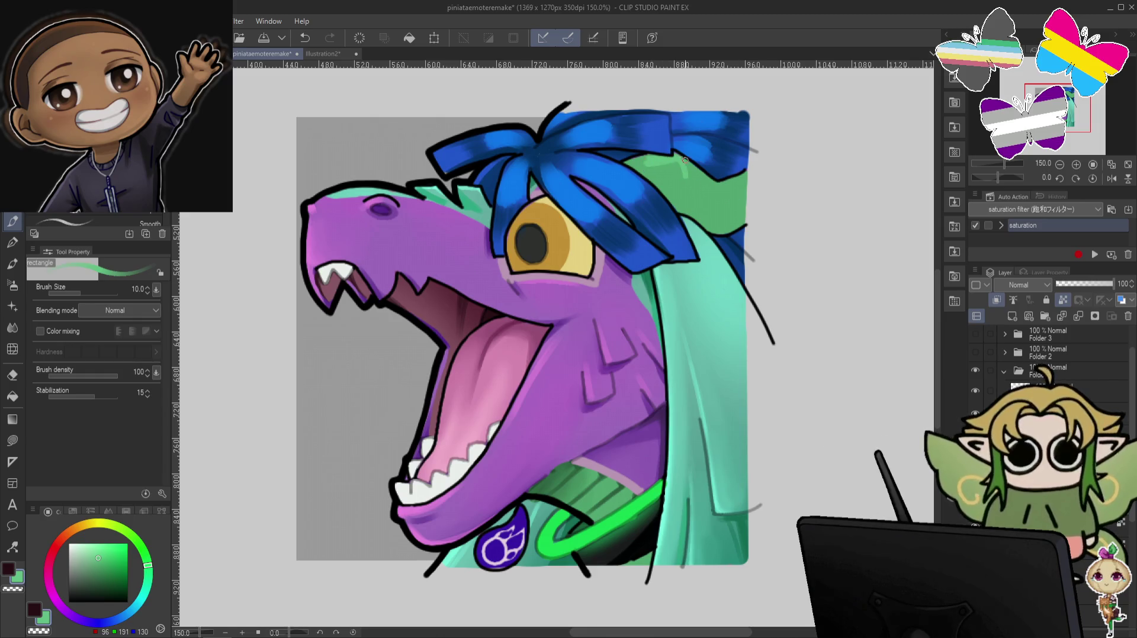
key(bracketright)
key(bracketright)
key(bracketright)
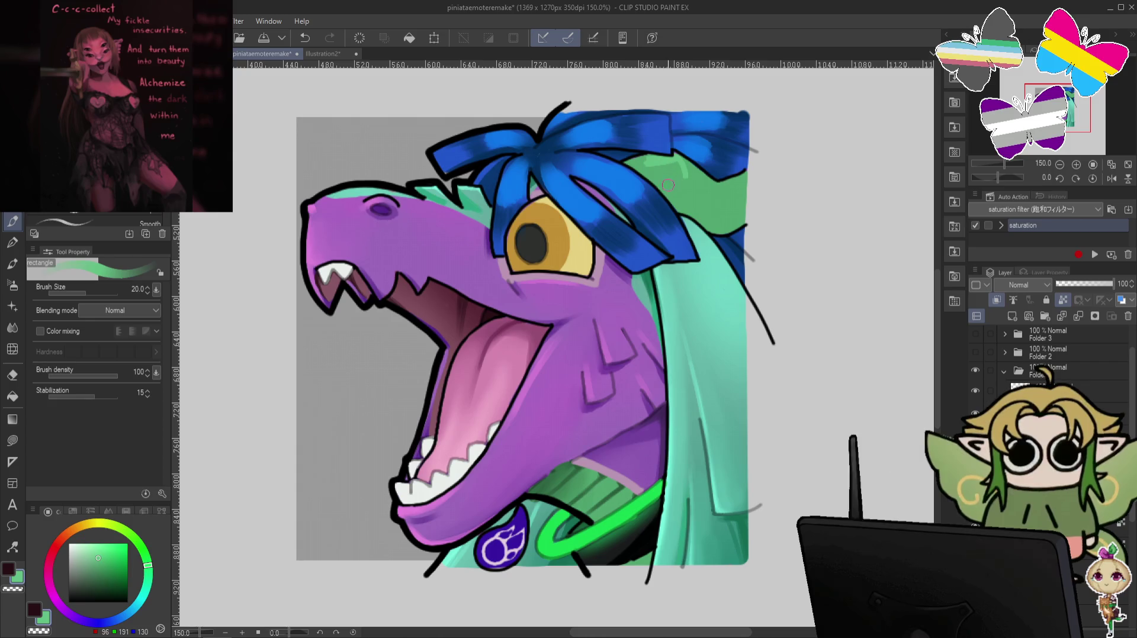
key(bracketright)
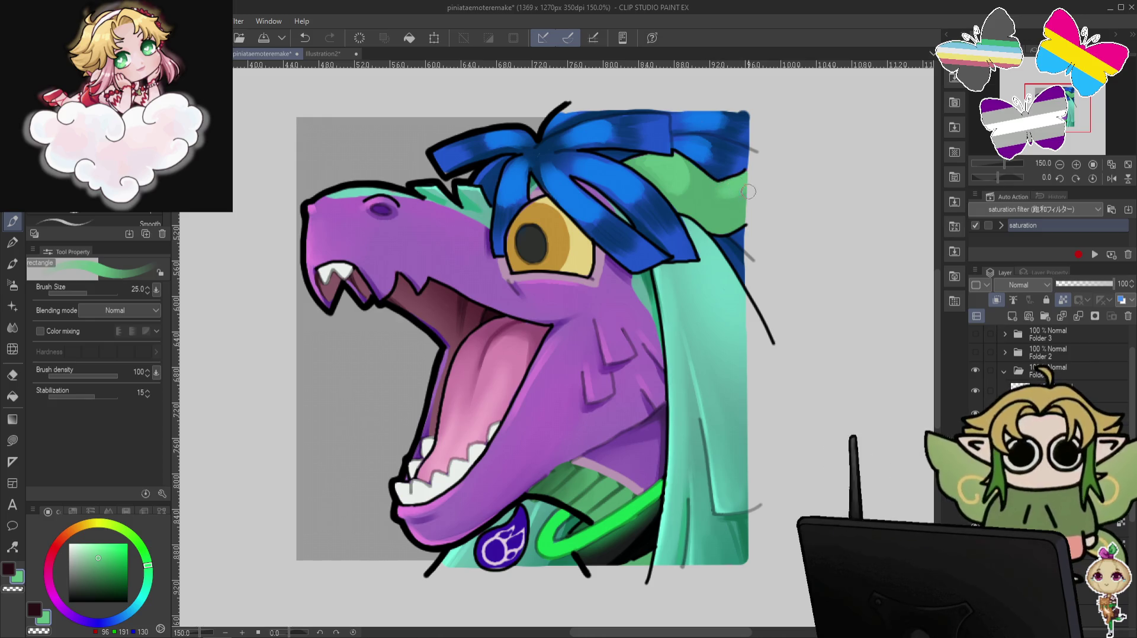
Shade the green hair behind the blue fringe with two dark green strokes.
alt+click(619, 517)
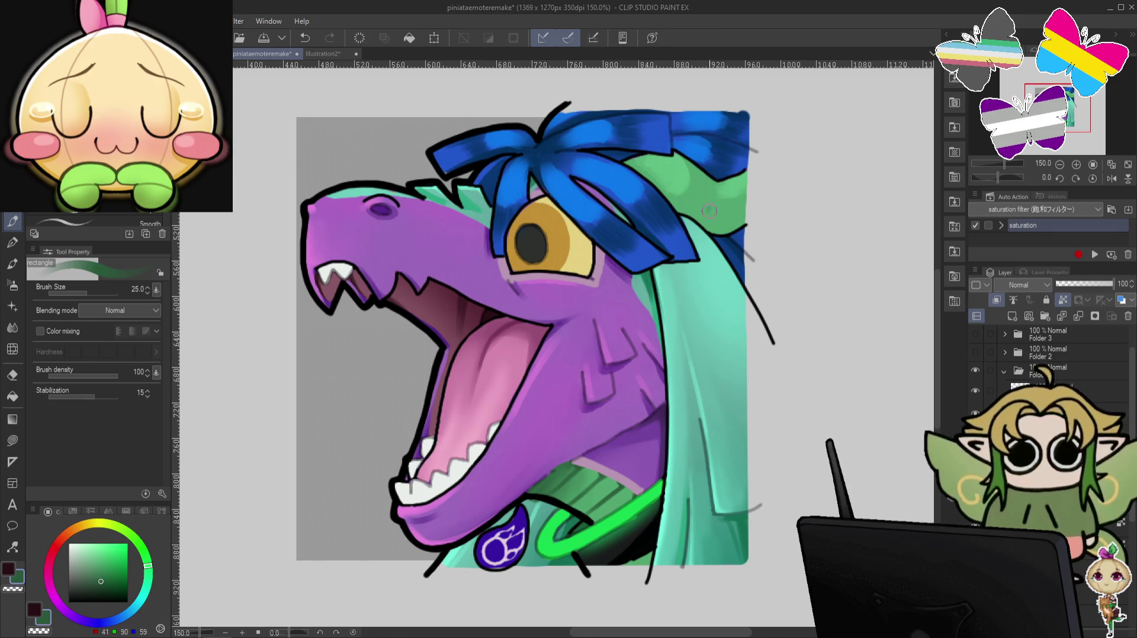
drag(714, 221, 694, 205)
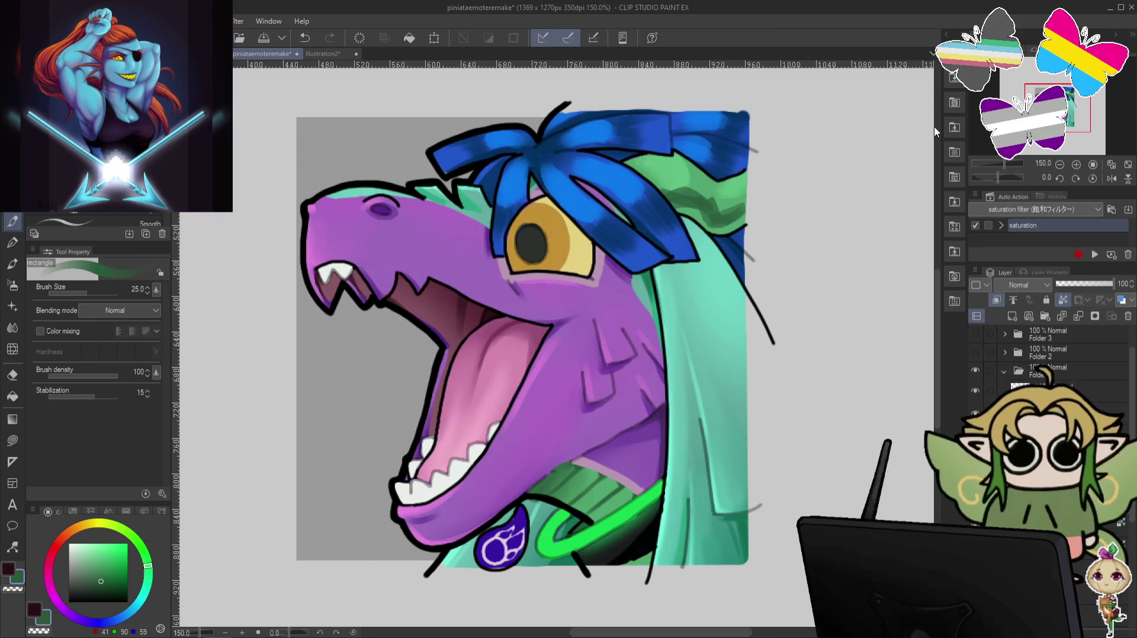
drag(663, 191, 707, 200)
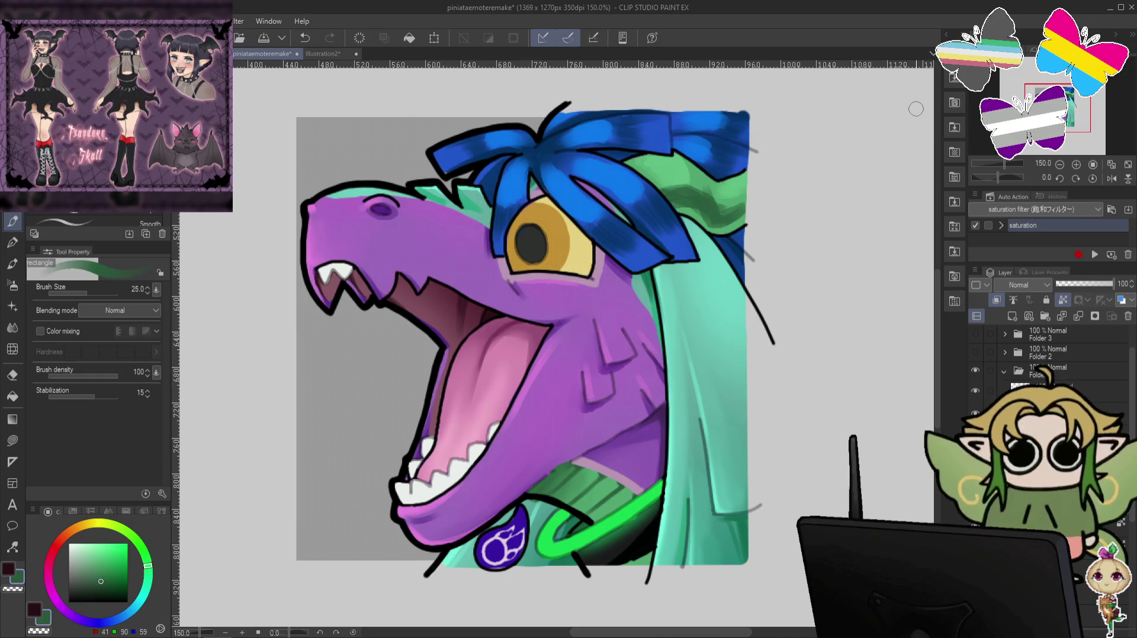
scroll(881, 296, down, 1)
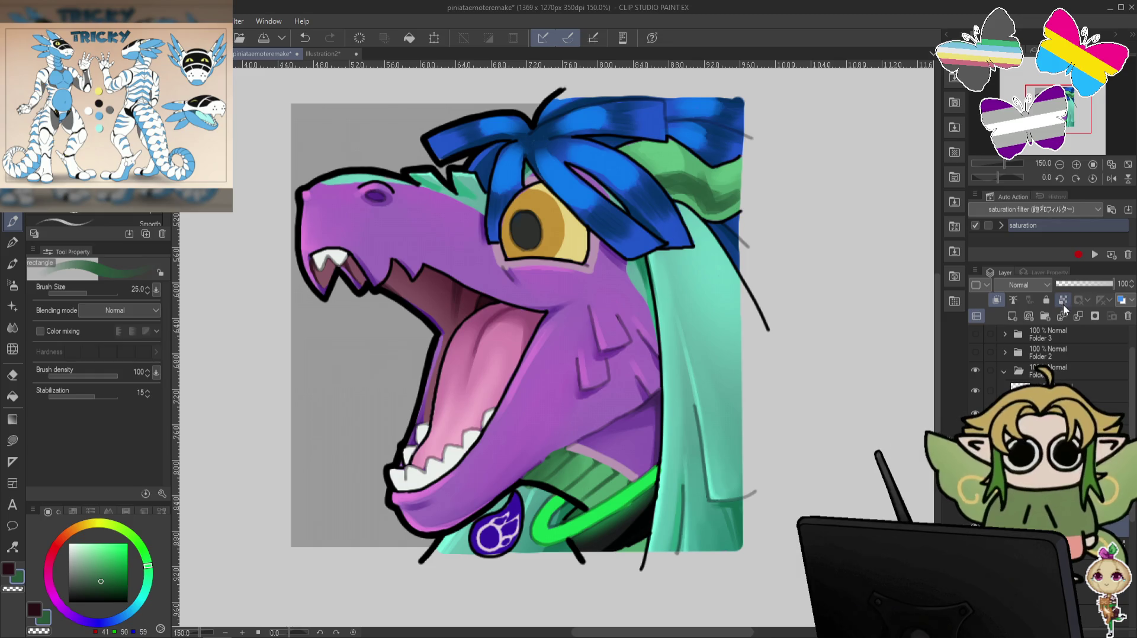
Sample the eye's yellows, choose a darker brown-gold, and set brush size 10.
alt+click(594, 237)
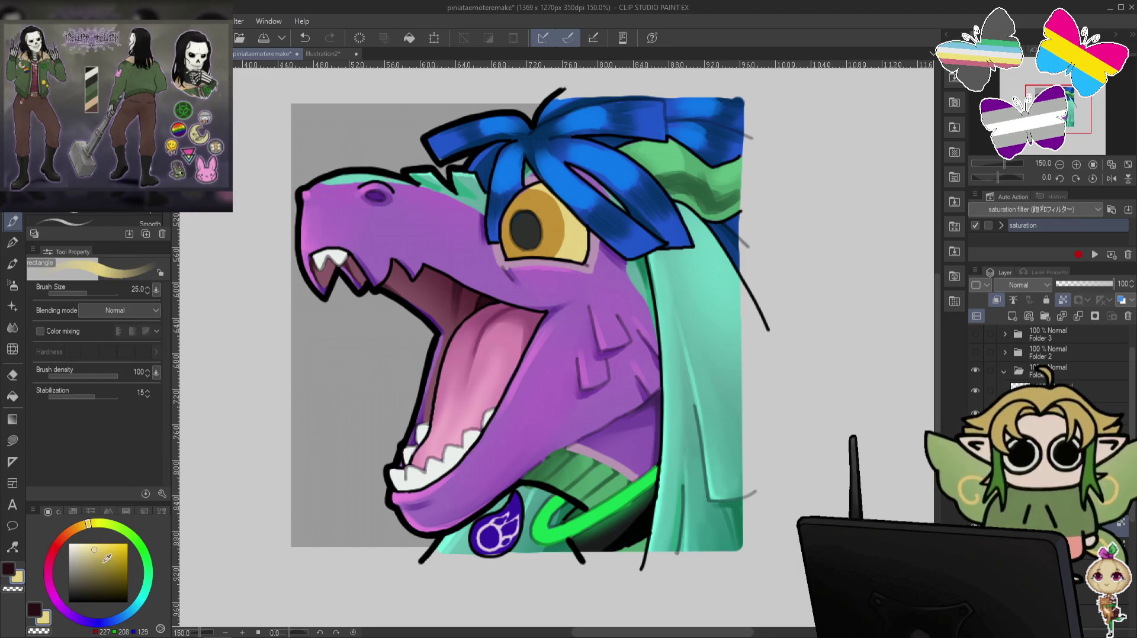
alt+click(606, 253)
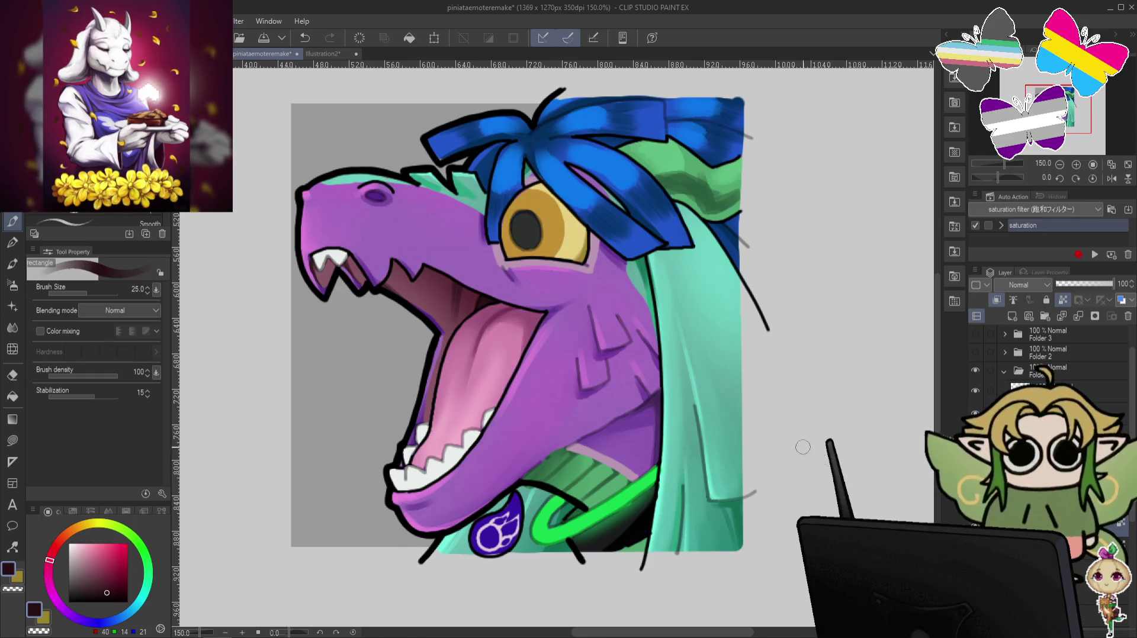
alt+click(553, 261)
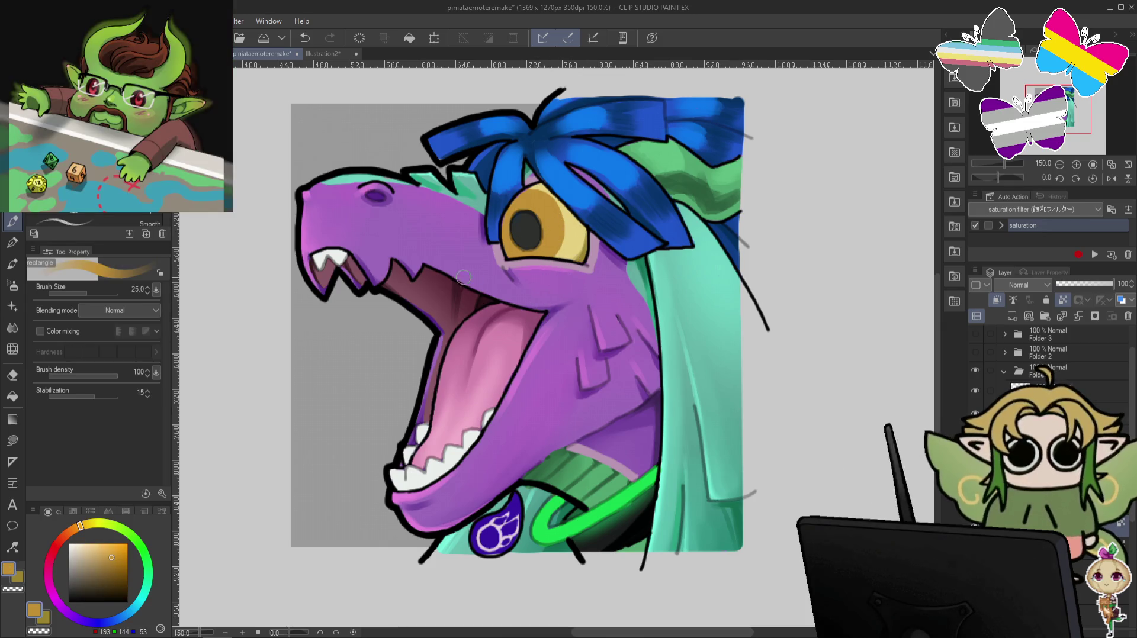
click(120, 575)
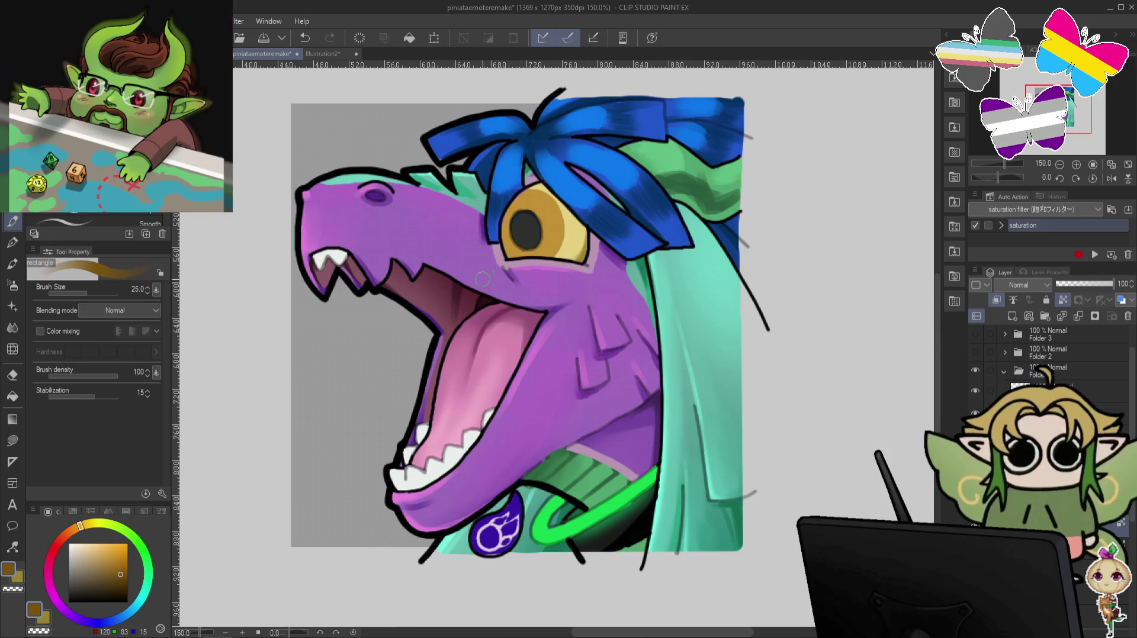
key(bracketleft)
key(bracketleft)
key(bracketleft)
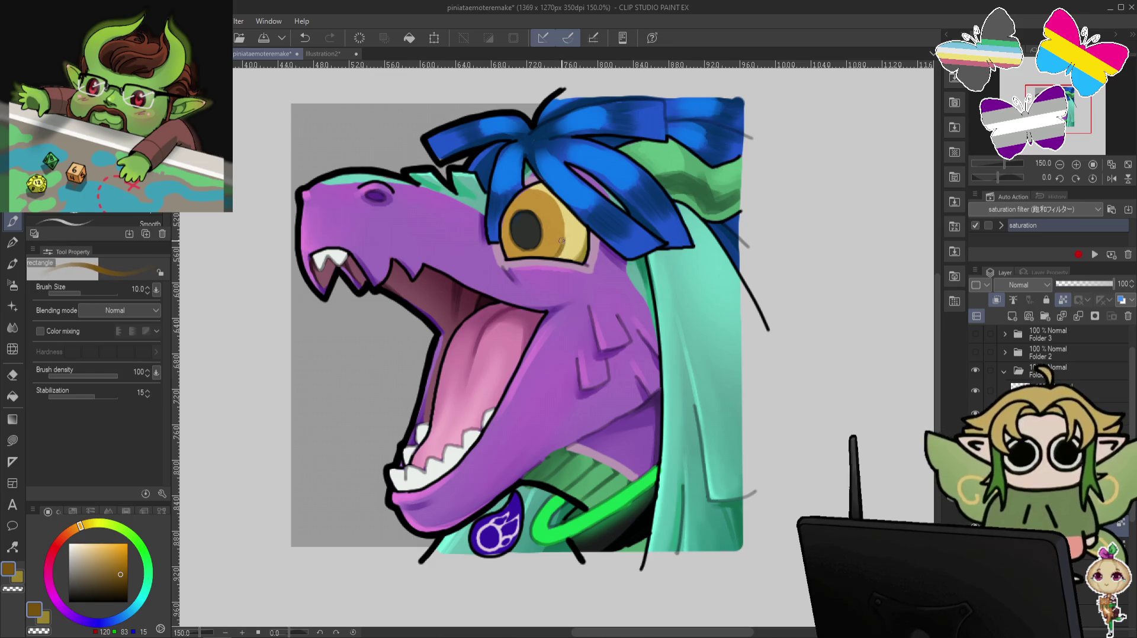
Undo two stray strokes, dab a dark shading mark on the eye, and rotate the canvas.
key(ctrl+z)
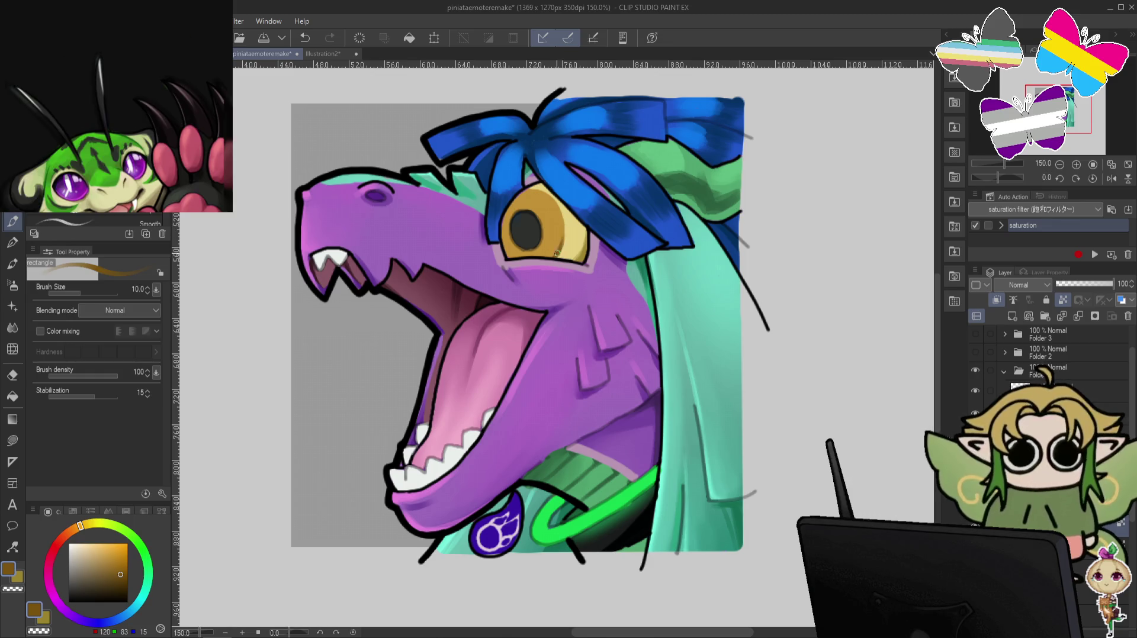
key(ctrl+z)
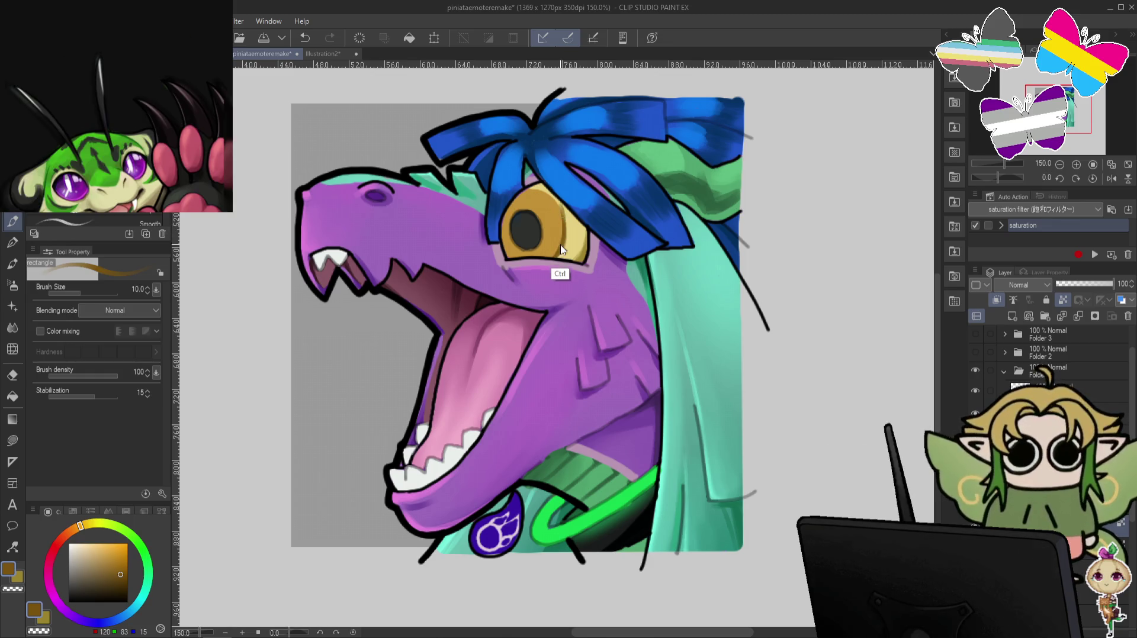
click(561, 243)
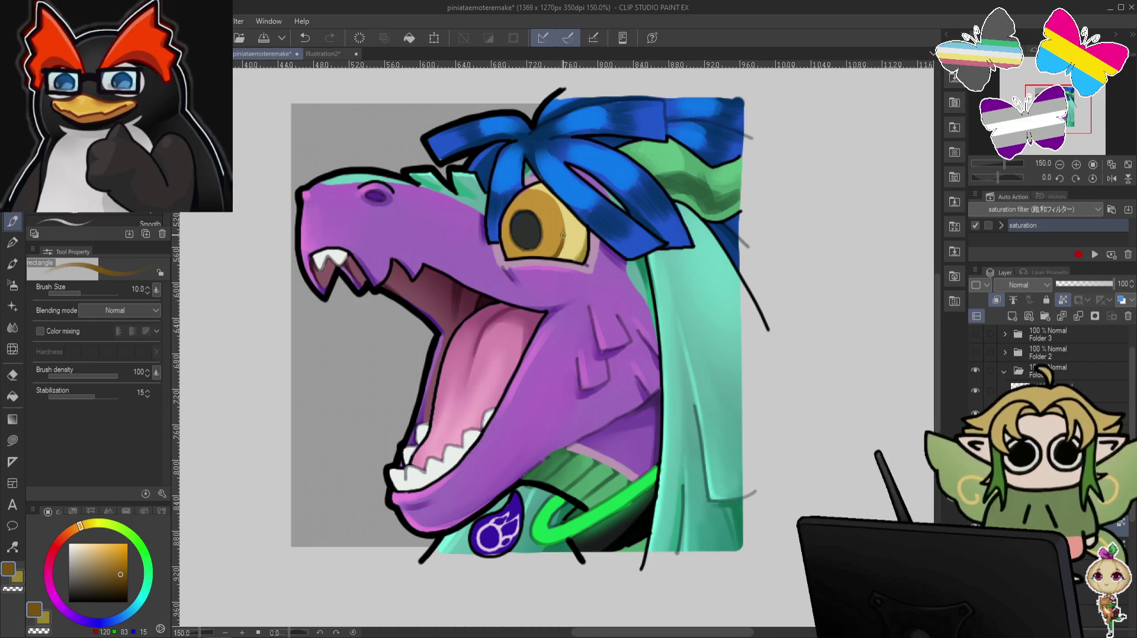
mouse_move(561, 225)
mouse_down()
mouse_move(671, 119)
mouse_move(491, 315)
mouse_up()
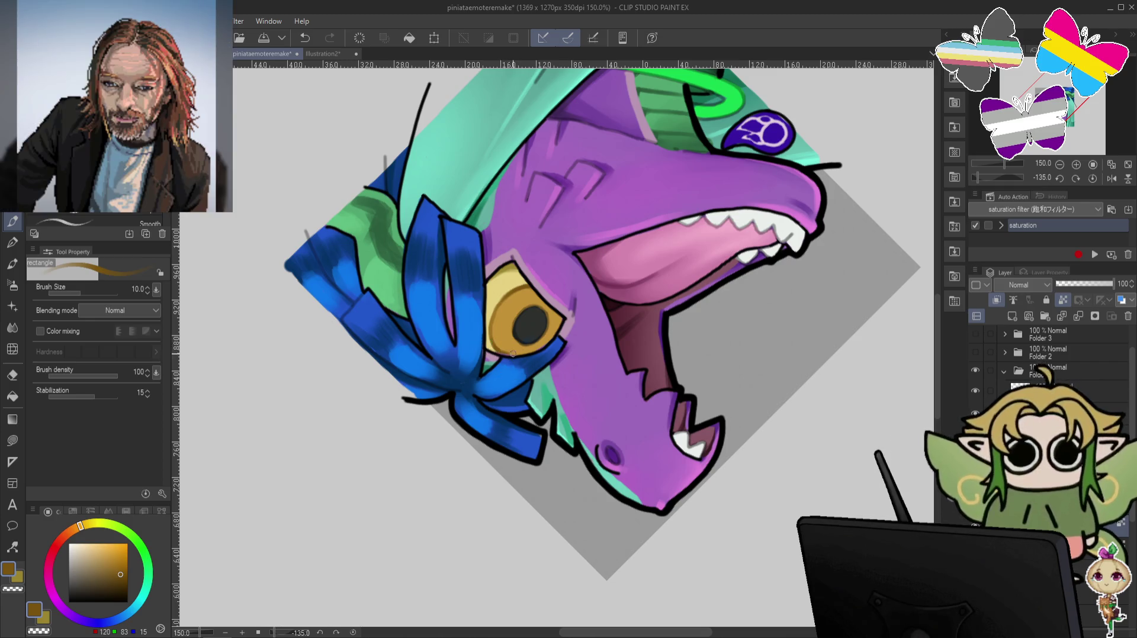
Sample the eye's gold, reset the canvas upright, and pick lighter yellows for the iris at size 12.
alt+click(500, 345)
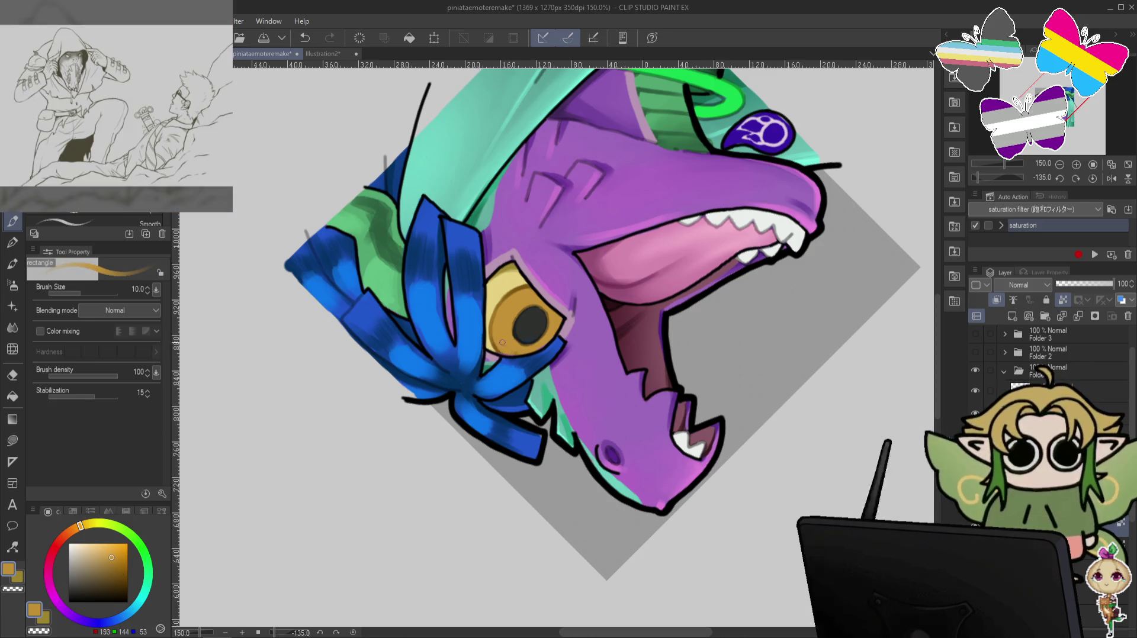
key(ctrl+at)
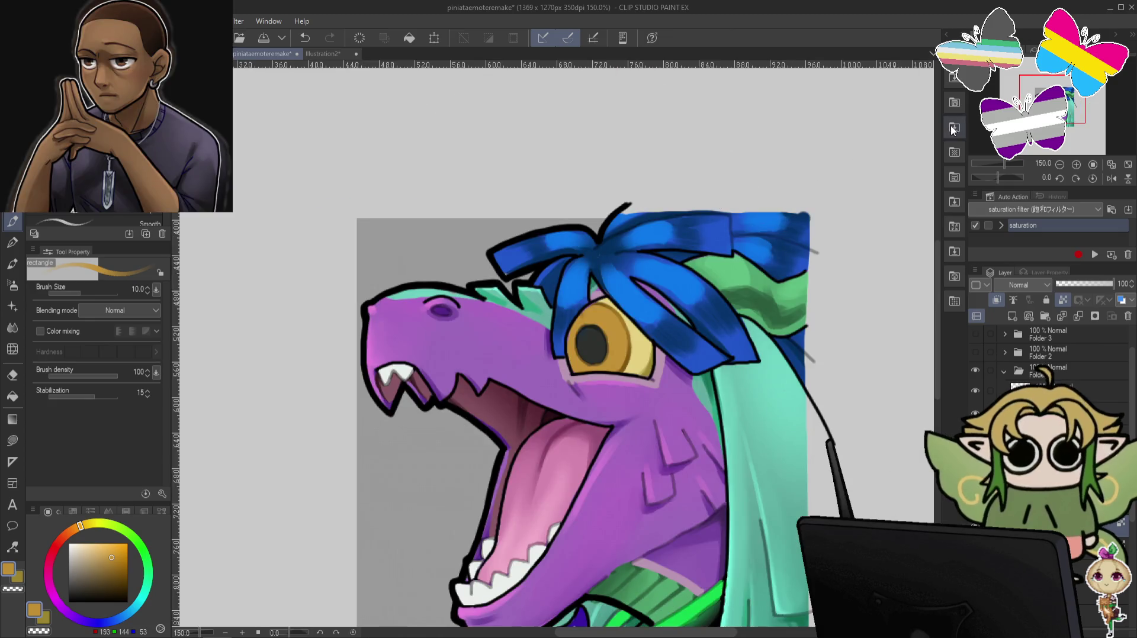
drag(545, 373, 554, 330)
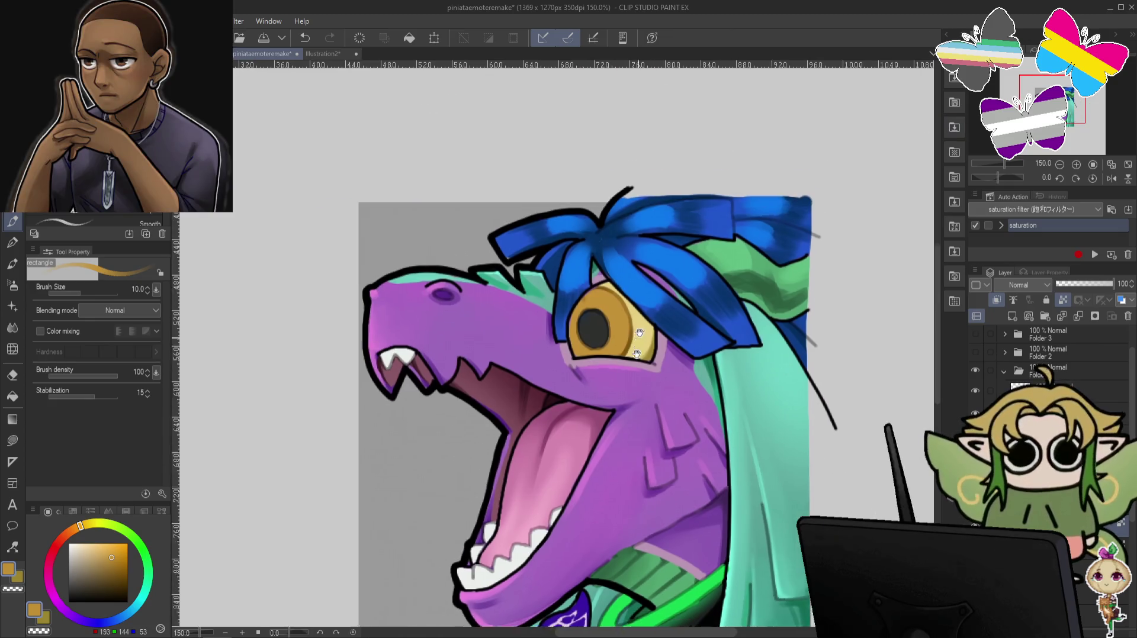
alt+click(643, 329)
key(bracketleft)
key(bracketleft)
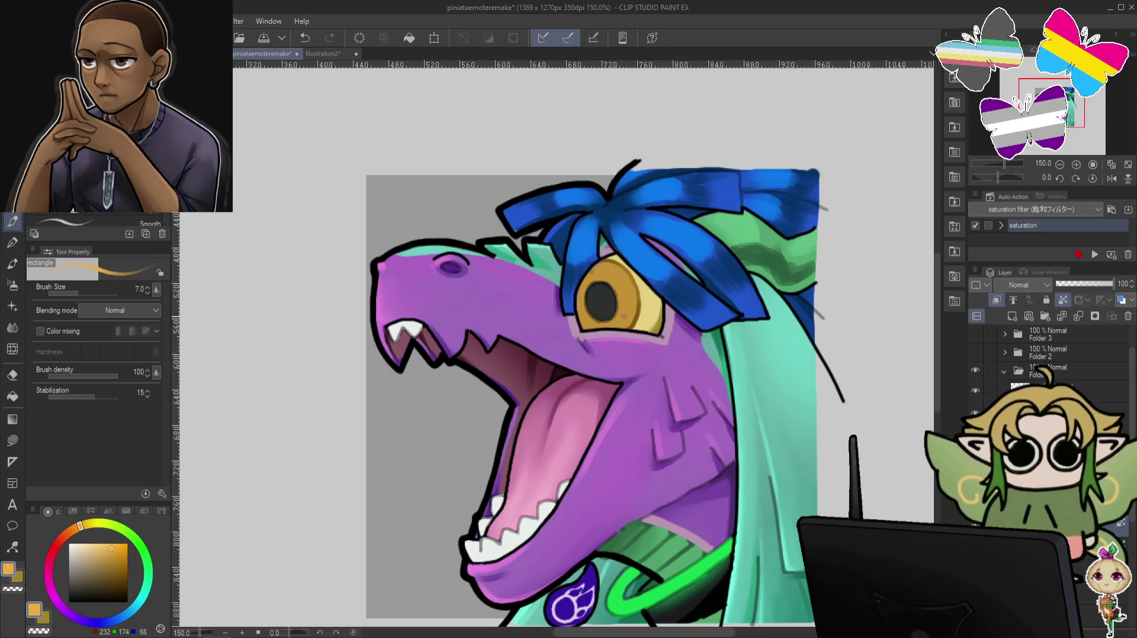
key(bracketright)
key(bracketright)
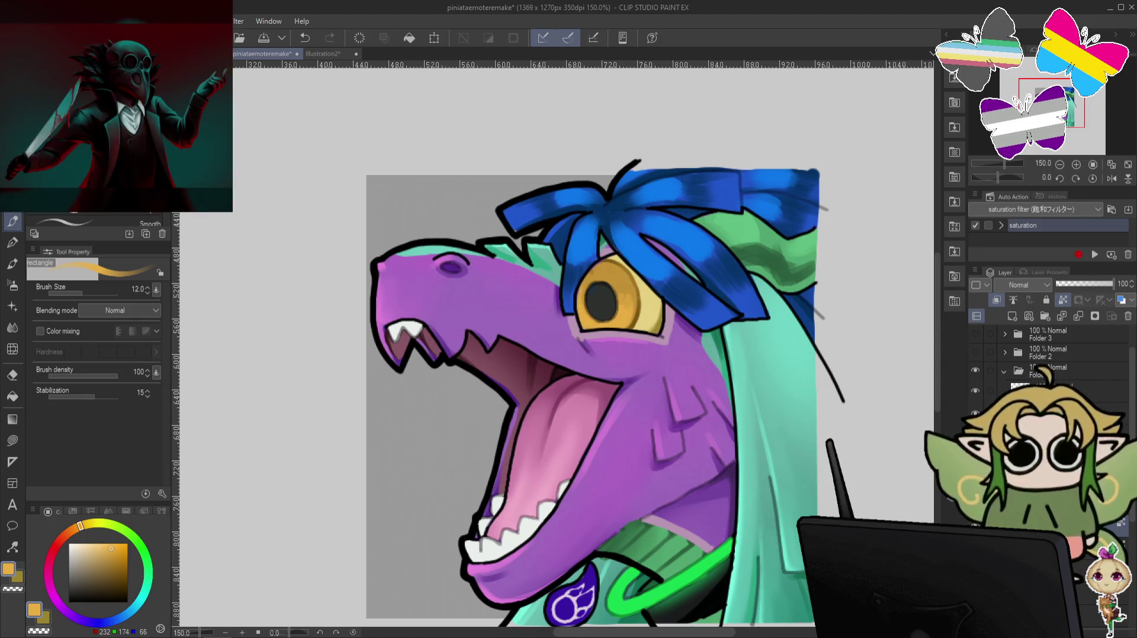
alt+click(604, 331)
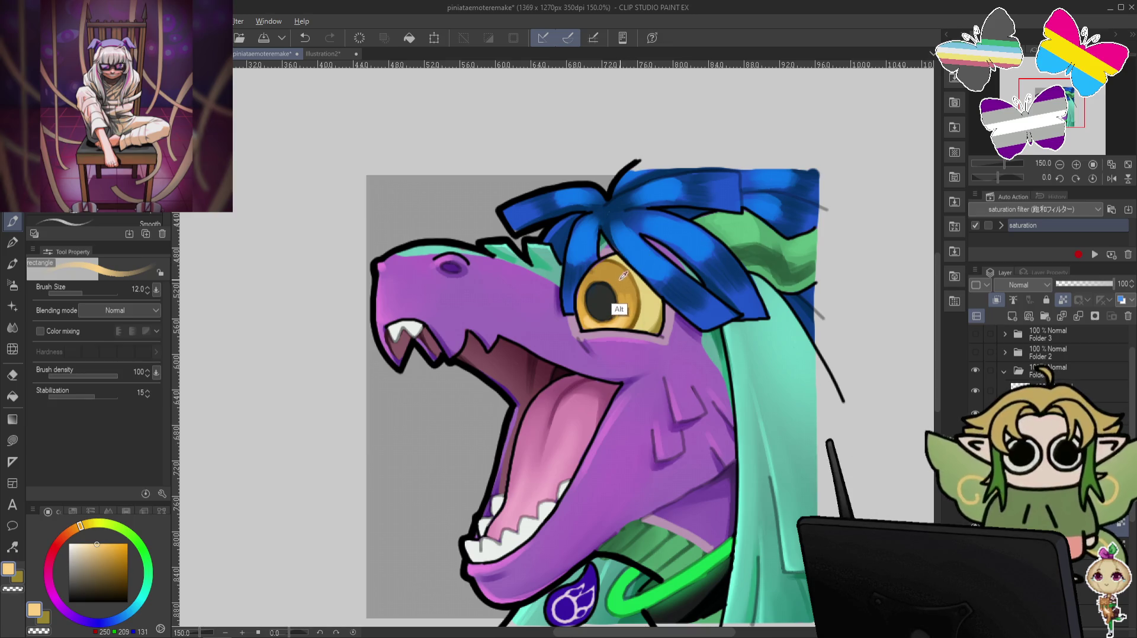
Choose deeper gold-brown tones to shade the iris, then sample the eye's light tan.
alt+click(615, 314)
click(117, 568)
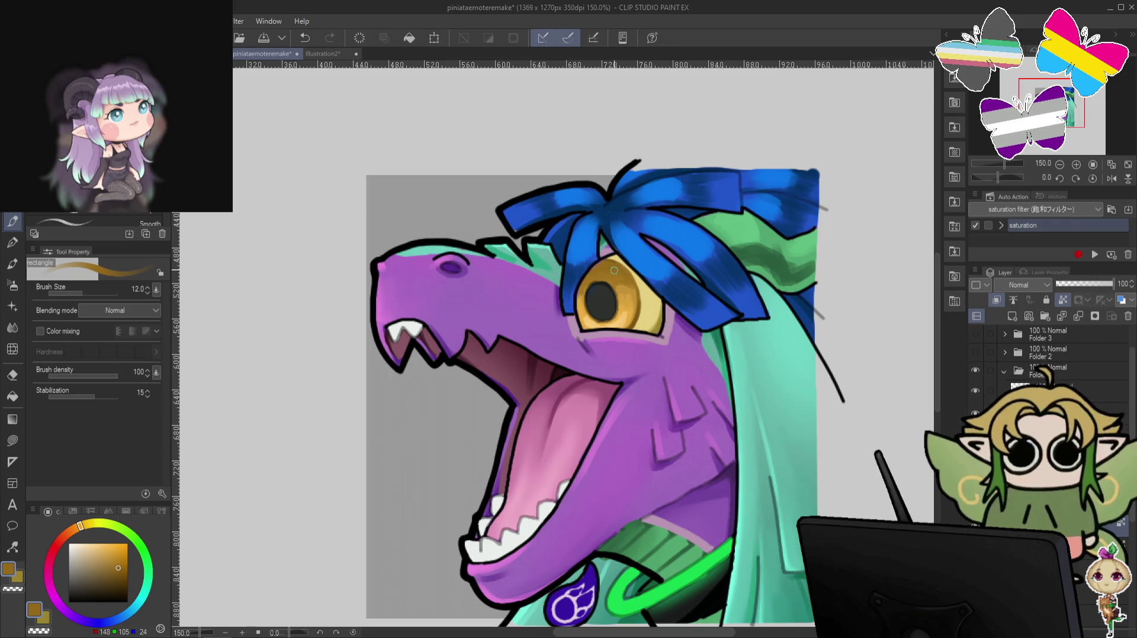
drag(118, 568, 120, 574)
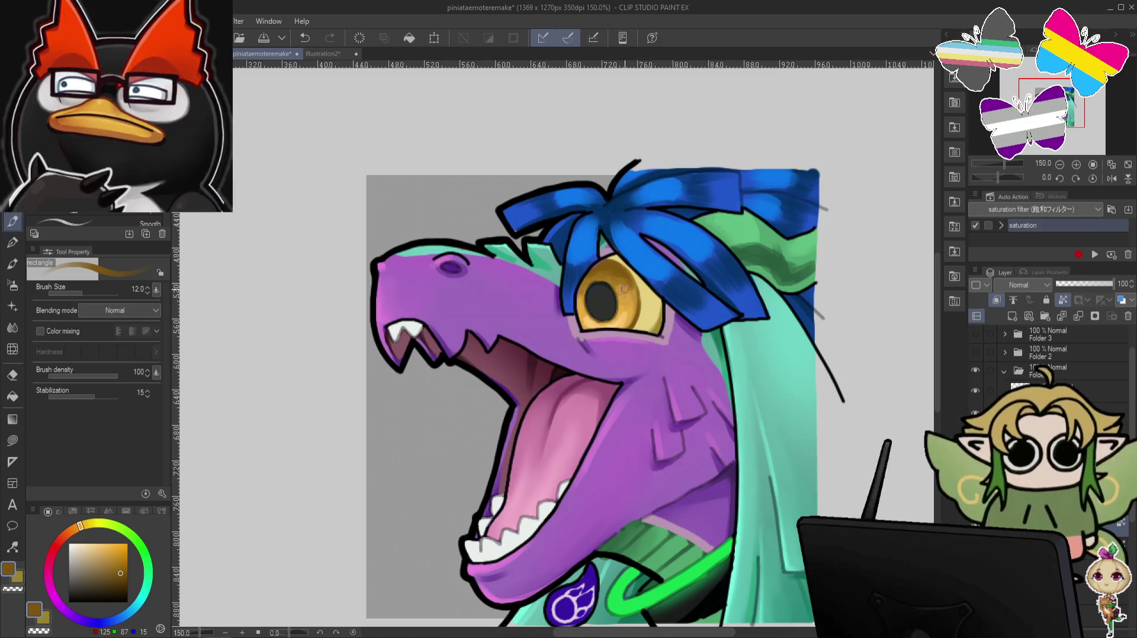
alt+click(624, 320)
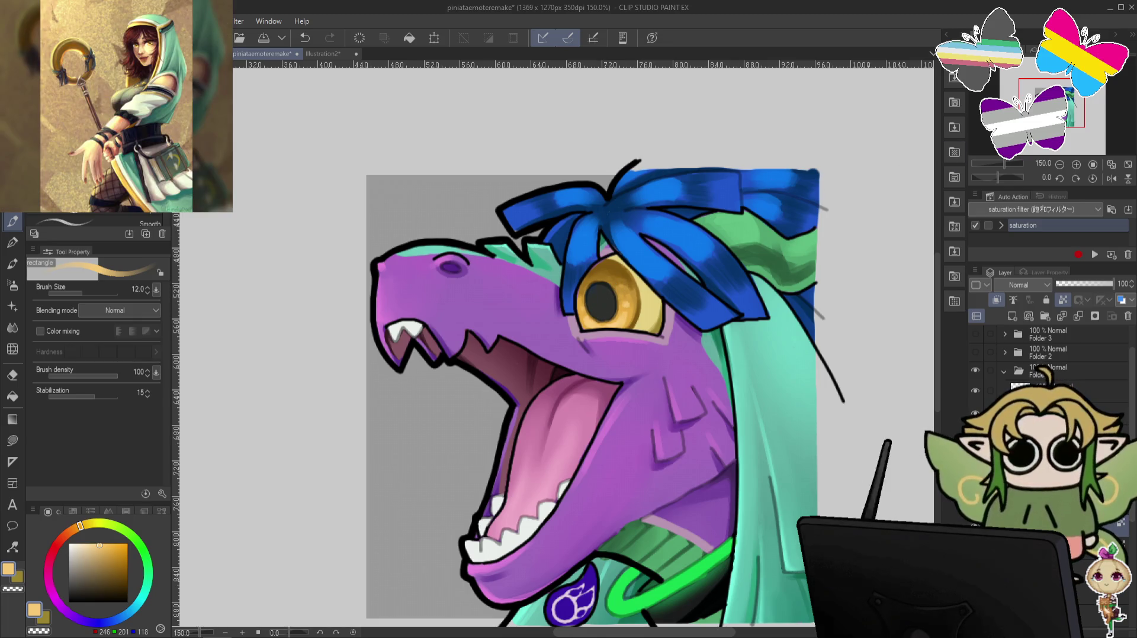
Add a new raster layer and dot an off-white highlight into the pupil.
click(1012, 317)
click(75, 548)
click(612, 287)
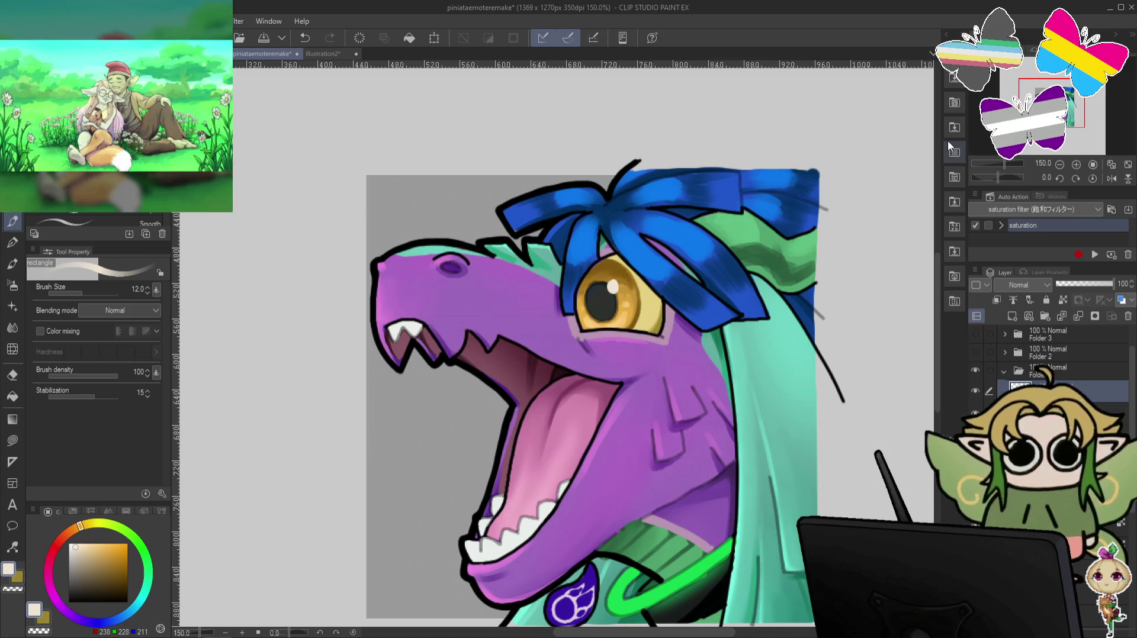
Repaint the white catchlight in the pupil and undo stray strokes near the eye and hair.
key(ctrl+z)
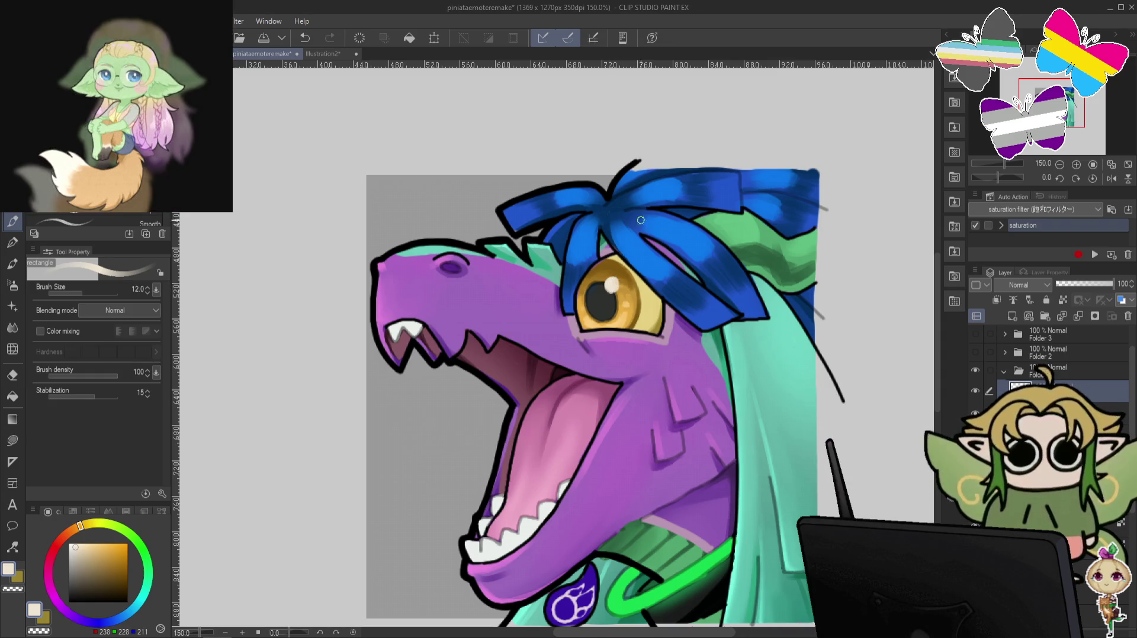
key(ctrl+z)
click(588, 315)
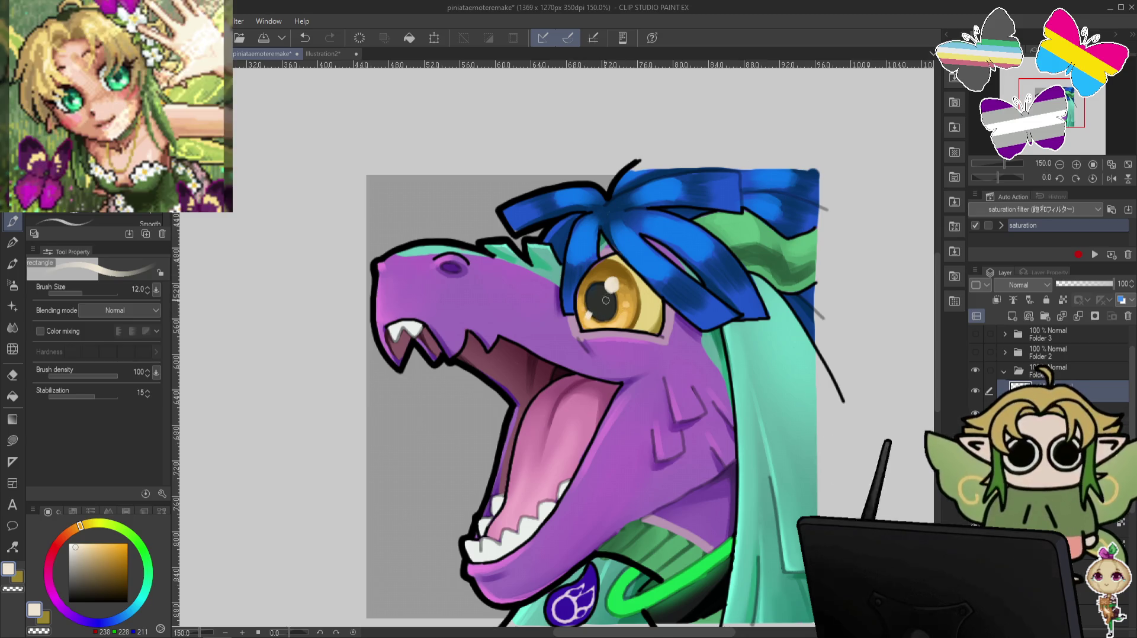
key(bracketleft)
key(bracketleft)
key(bracketleft)
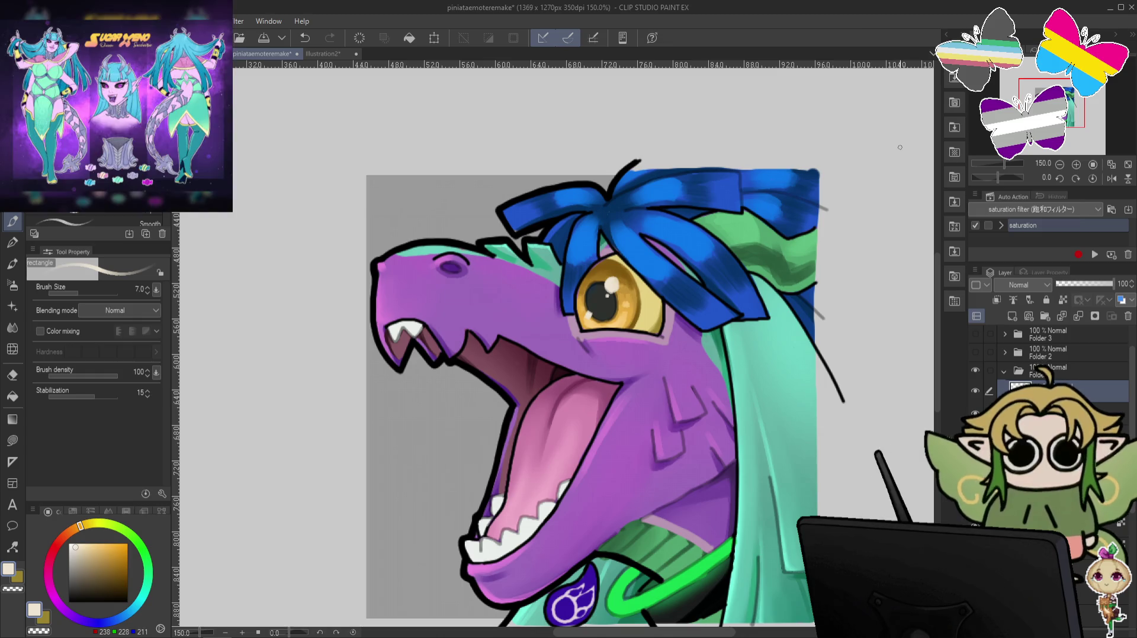
key(bracketright)
key(bracketright)
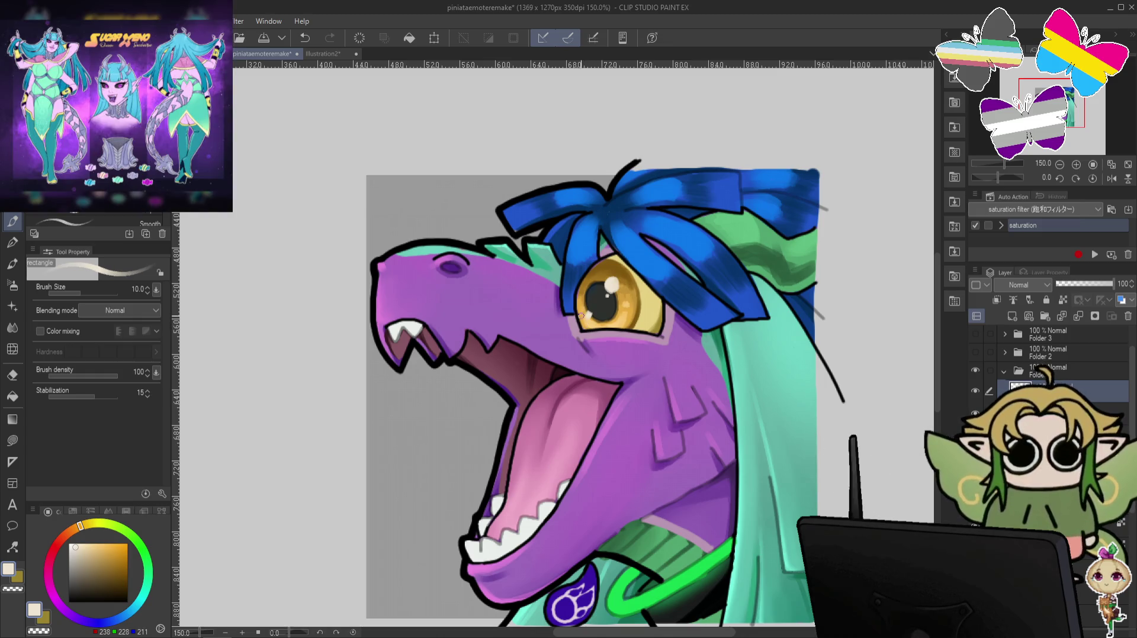
key(ctrl+z)
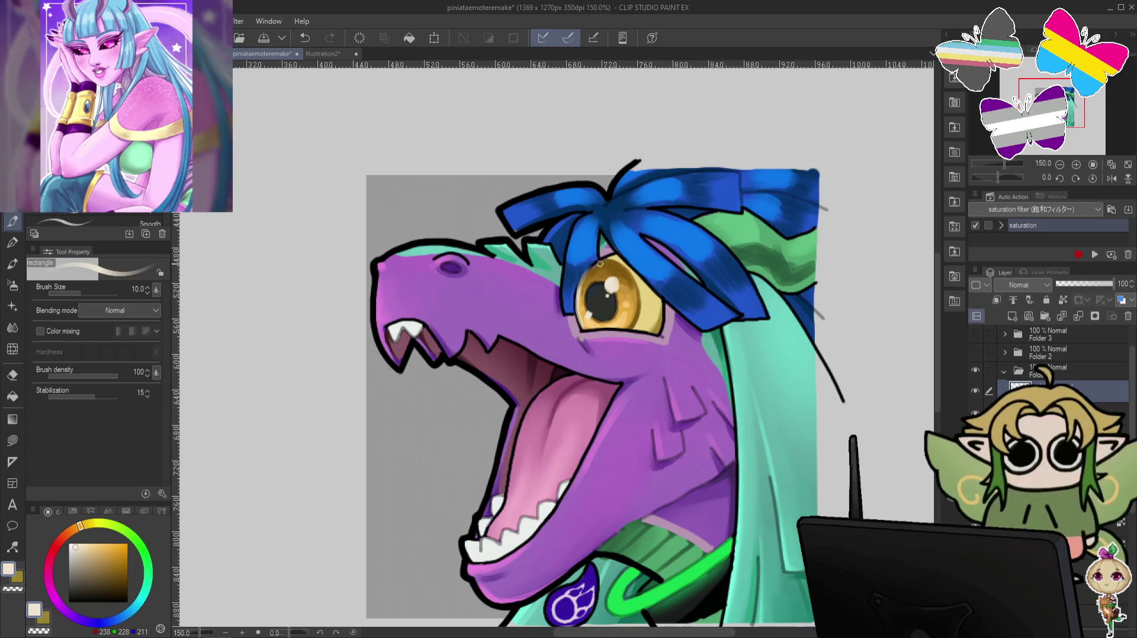
key(ctrl+z)
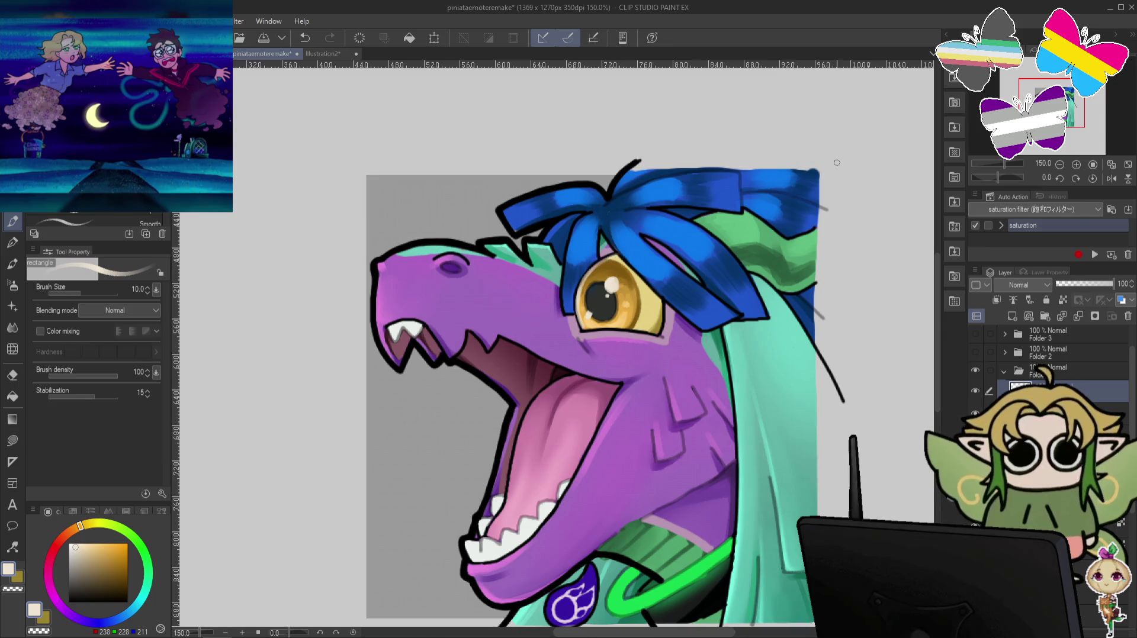
Zoom out to show the whole dragon head at 100% and select the layer above Layer 23.
scroll(837, 163, down, 1)
scroll(836, 163, down, 1)
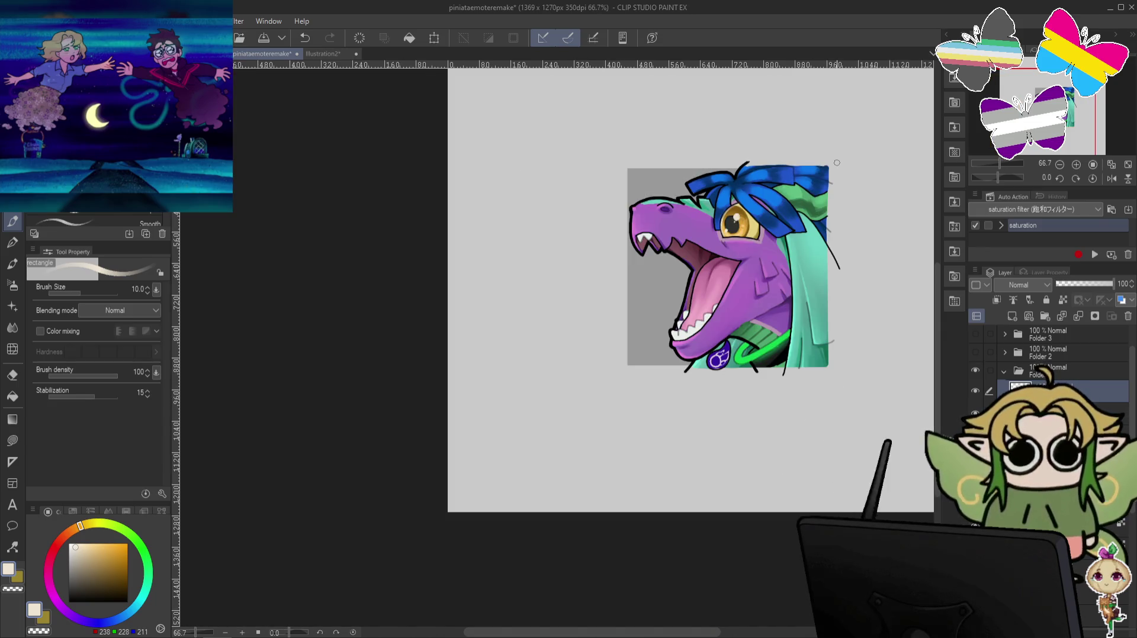
drag(859, 253, 774, 271)
scroll(776, 269, up, 1)
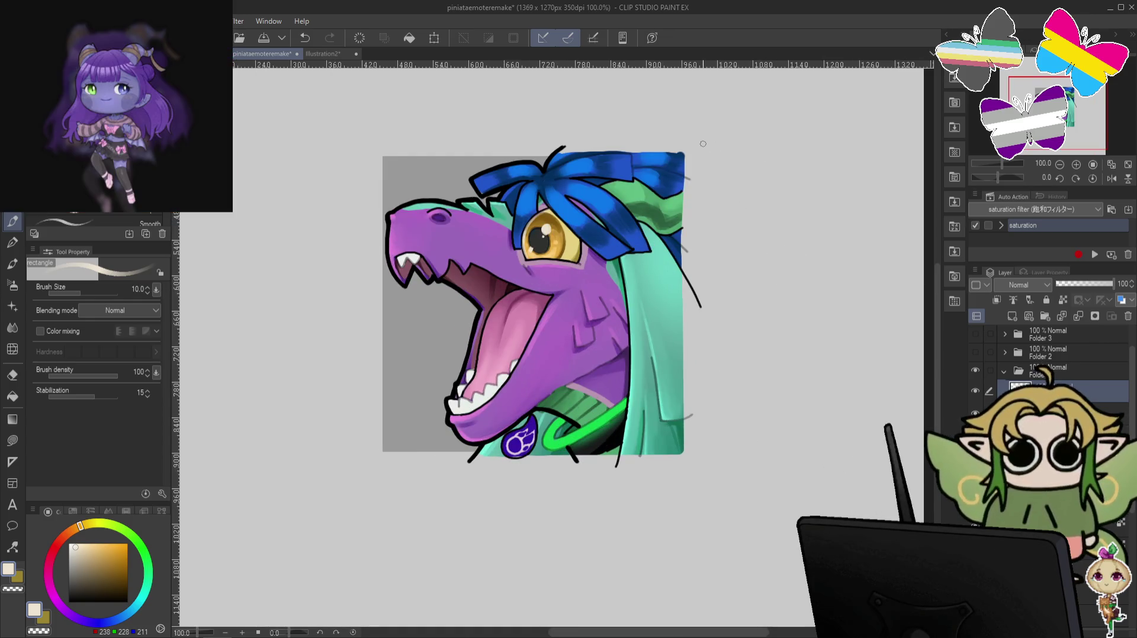
scroll(1132, 416, down, 2)
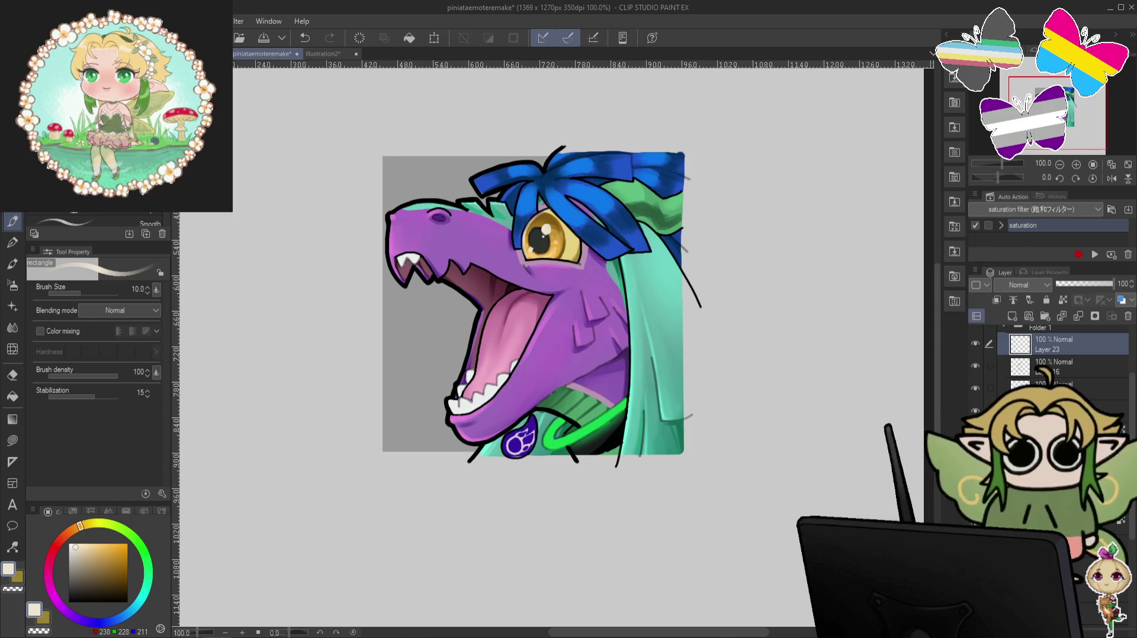
key(alt+bracketright)
click(13, 349)
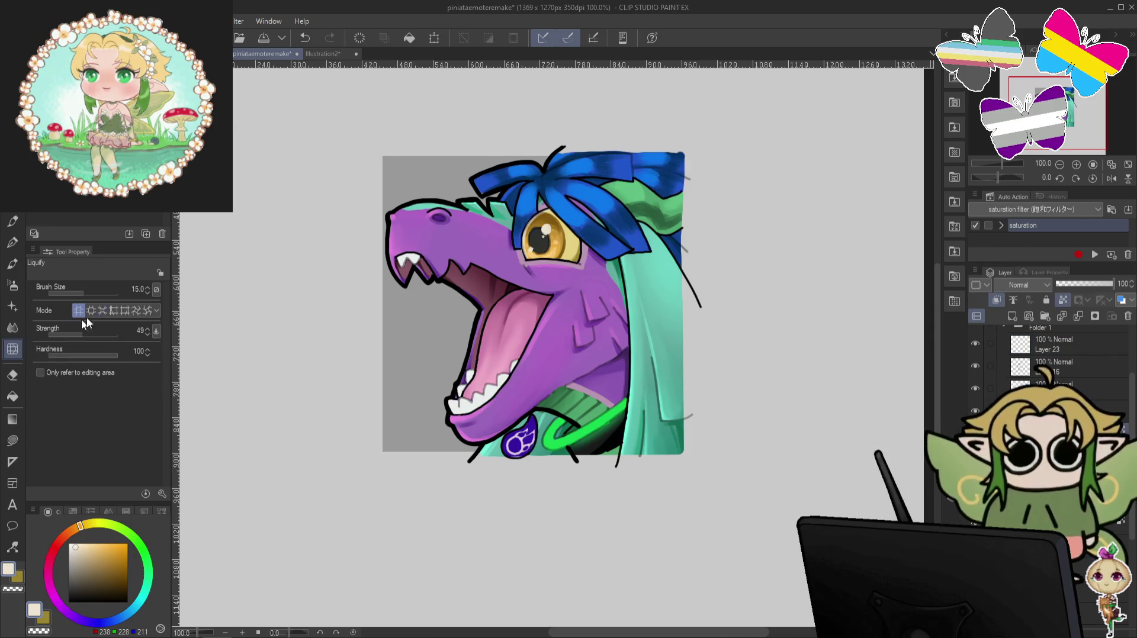
Zoom in to 200% on the jaw and collar, then back out to 100%.
scroll(633, 407, up, 2)
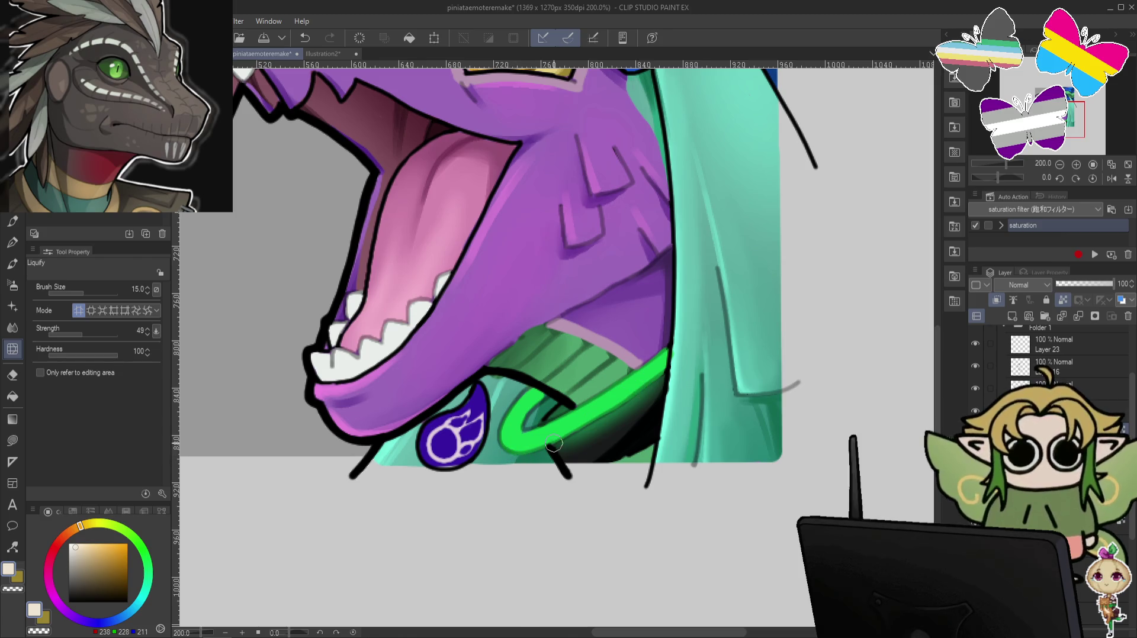
scroll(554, 444, down, 1)
scroll(553, 444, down, 1)
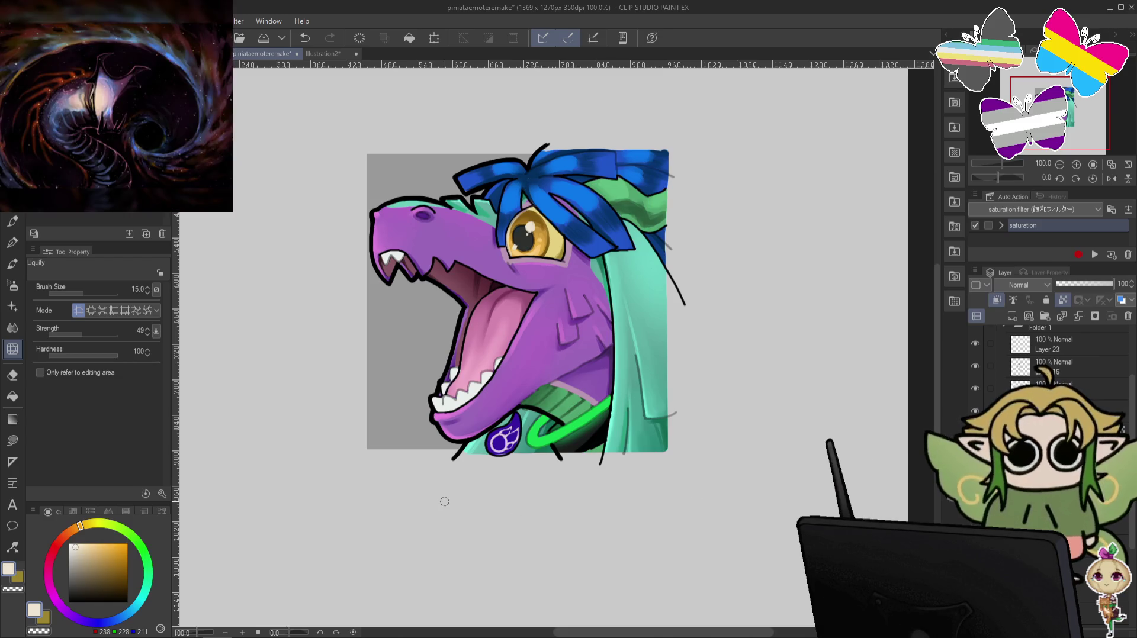
click(13, 328)
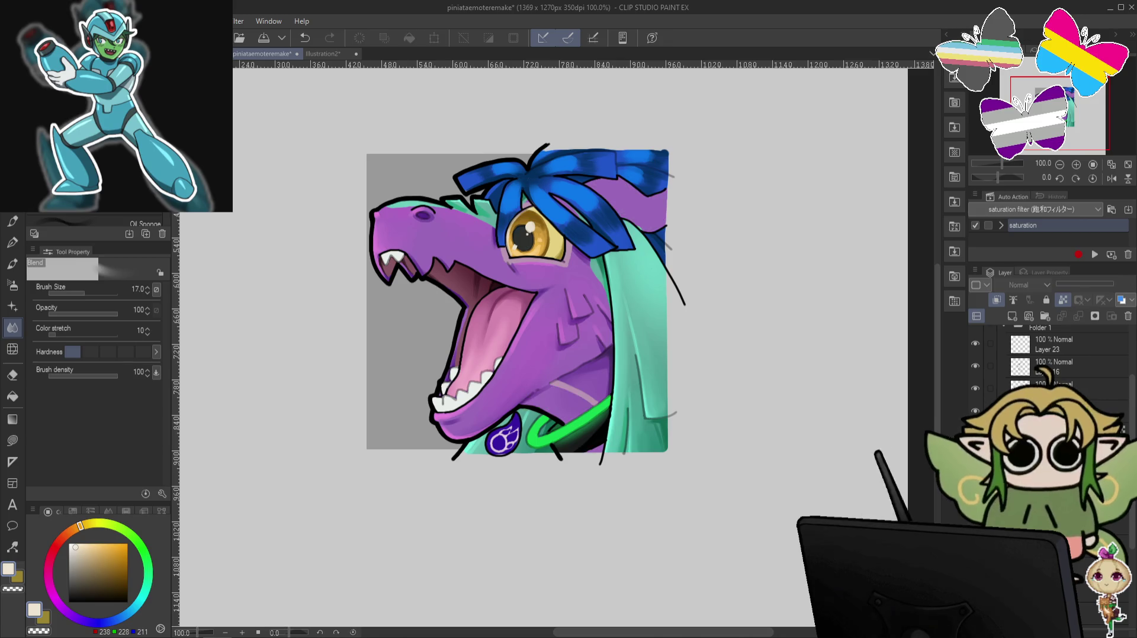
Switch to the Dynamic Eraser at size 30 to tidy the jaw shading, undoing and redoing one stroke.
key(e)
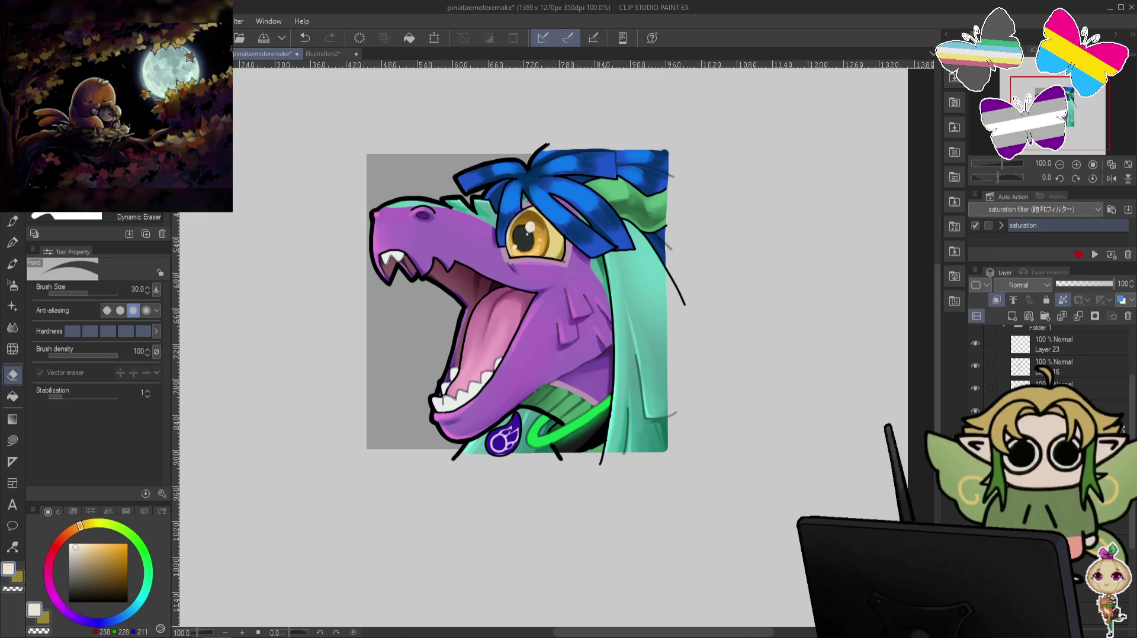
key(ctrl+z)
key(ctrl+y)
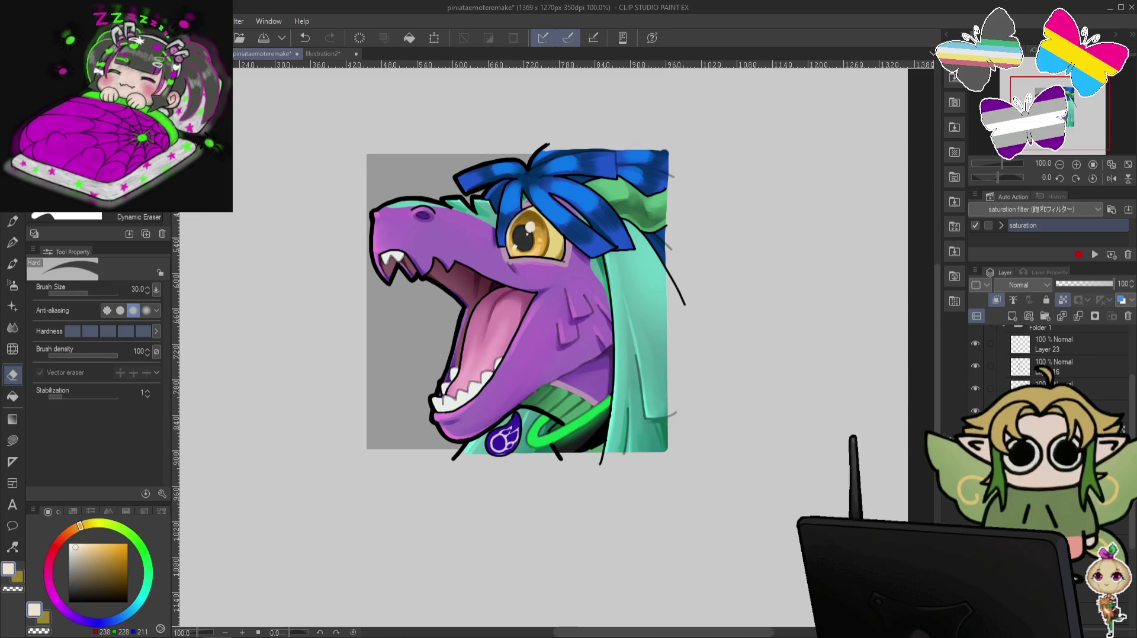
scroll(1048, 356, up, 2)
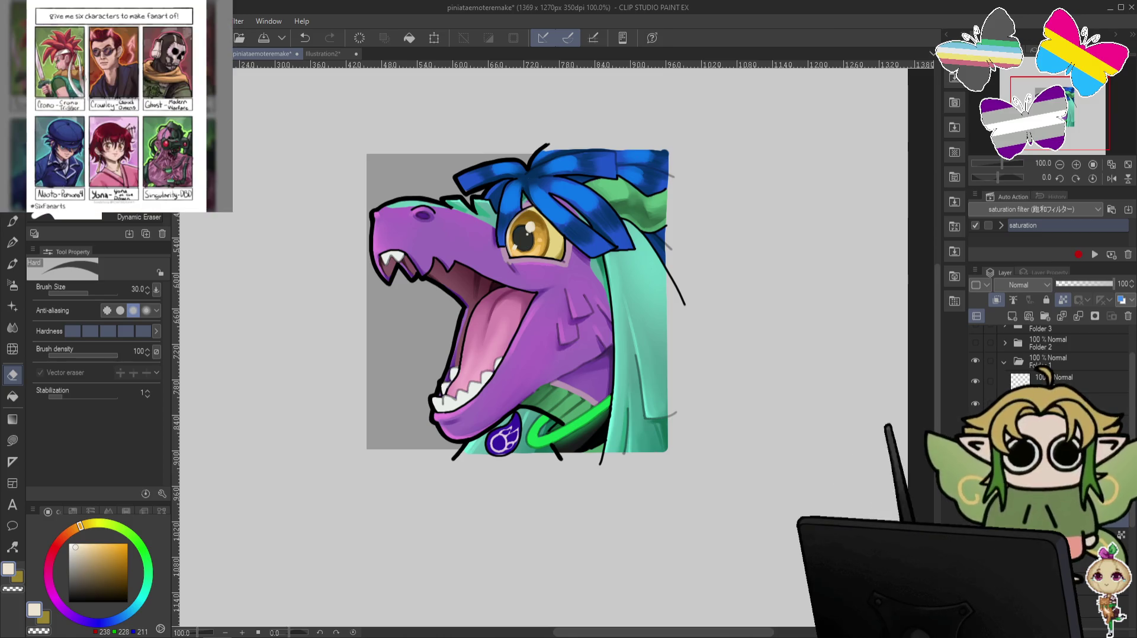
click(3, 222)
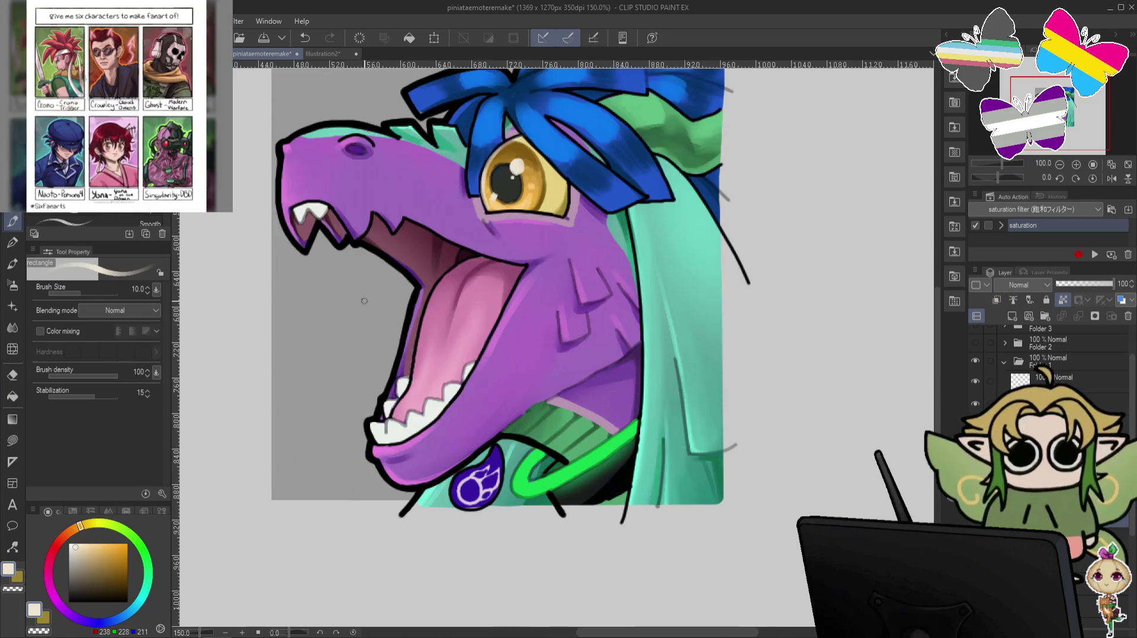
scroll(533, 438, up, 2)
alt+click(523, 380)
alt+click(549, 374)
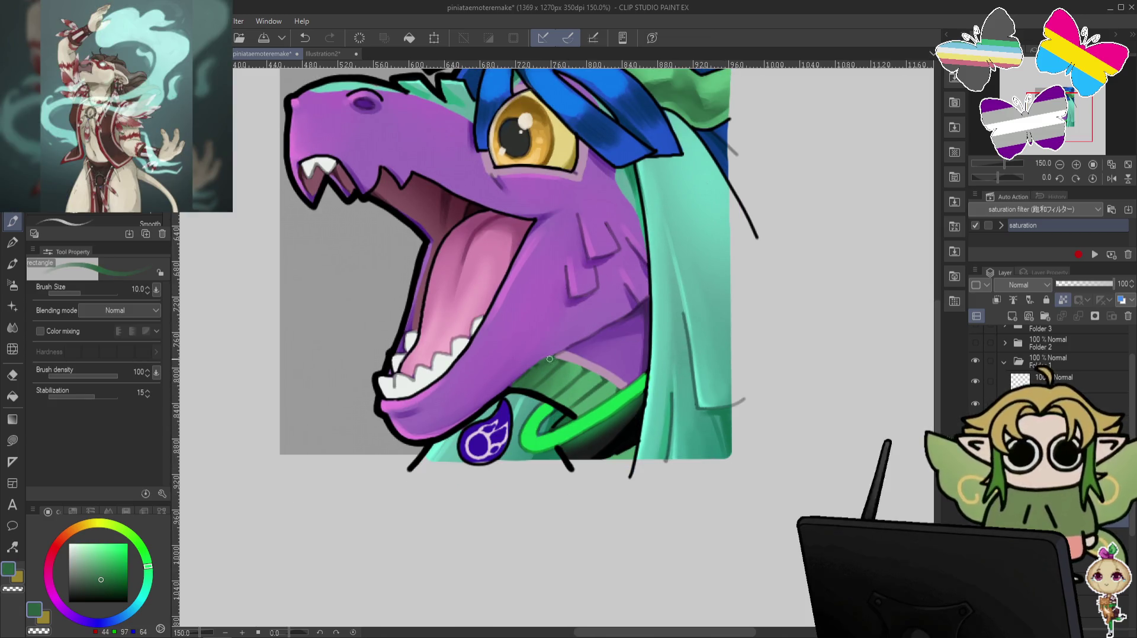
alt+click(535, 359)
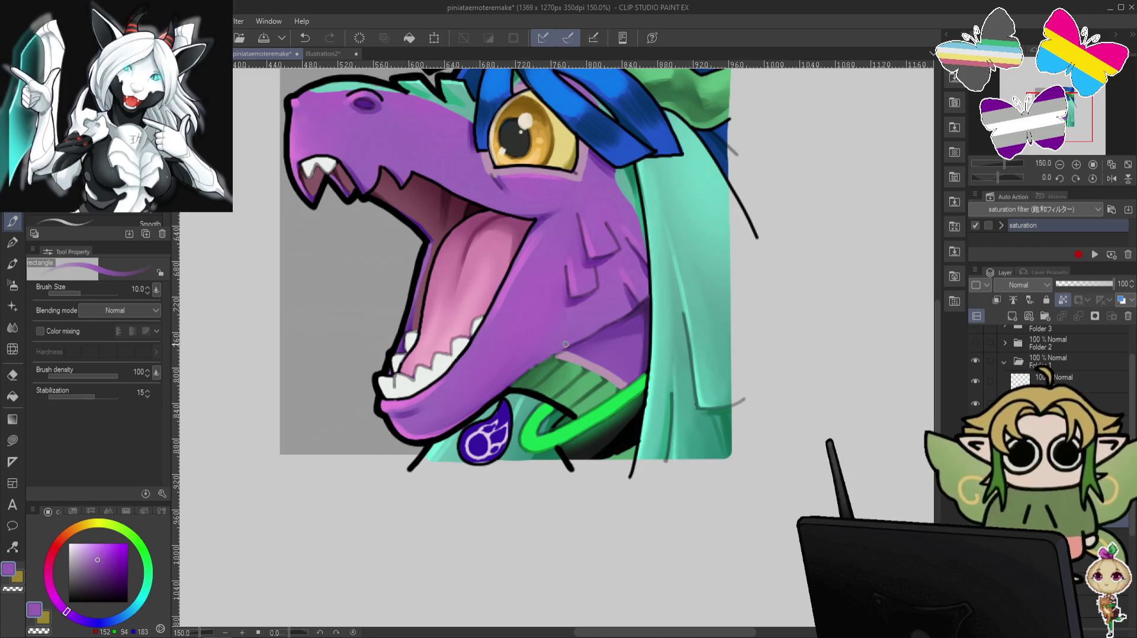
alt+click(512, 377)
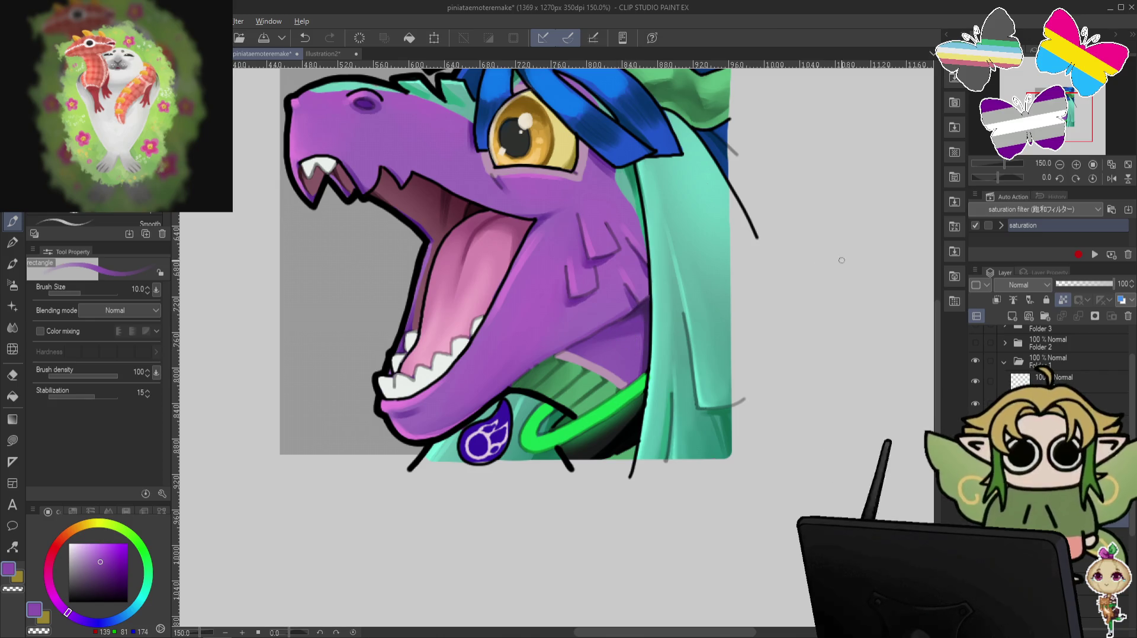
key(ctrl+alt+0)
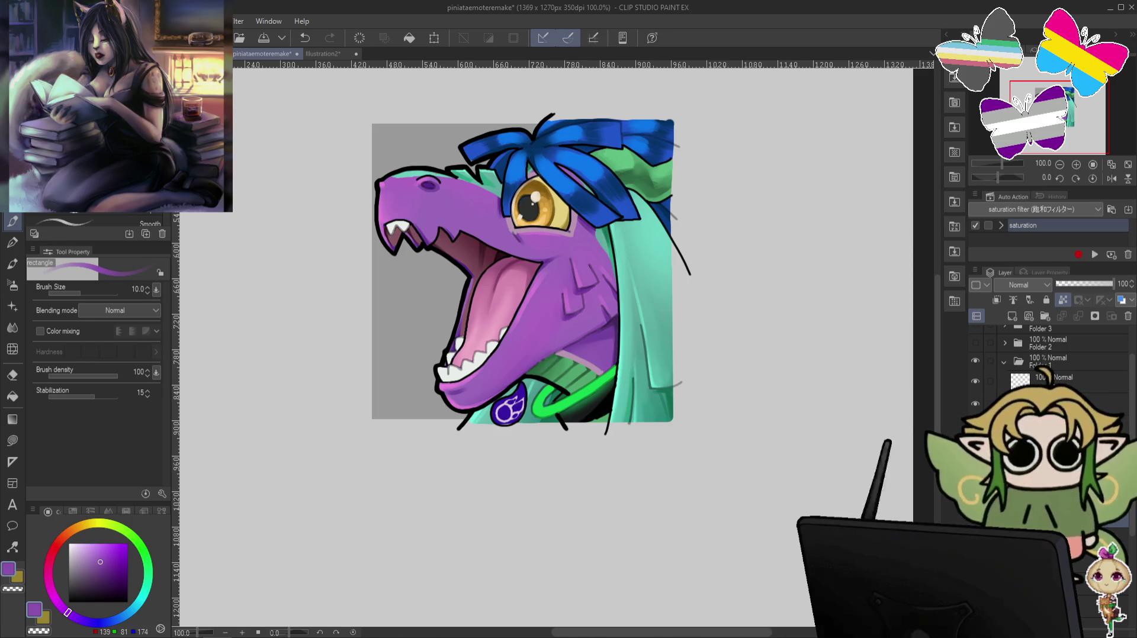
click(976, 404)
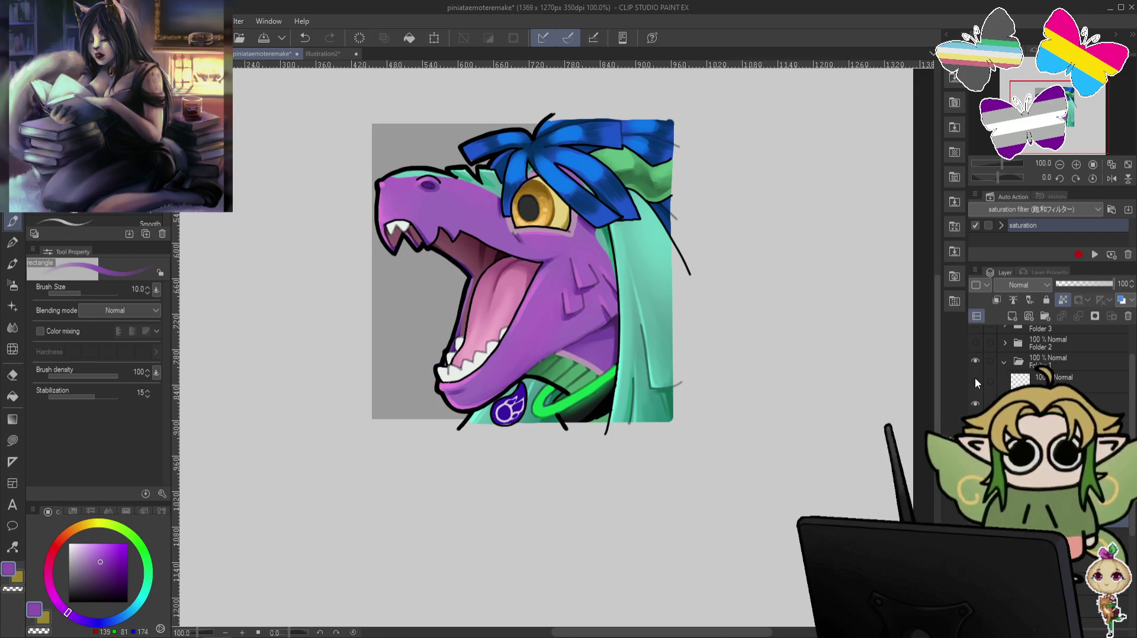
click(975, 414)
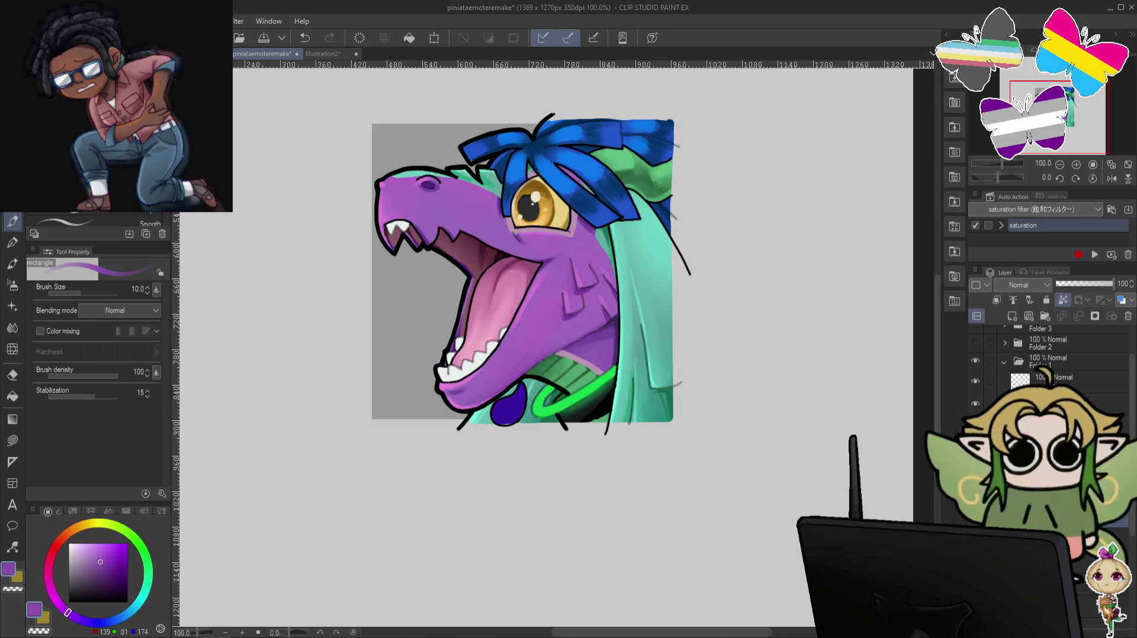
scroll(1048, 355, up, 2)
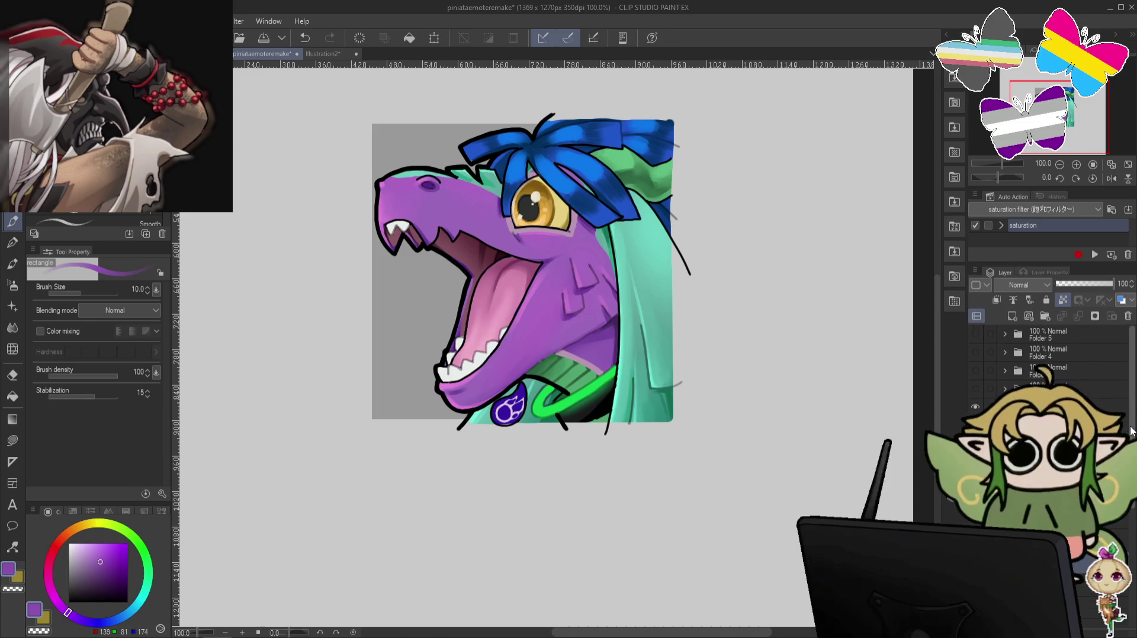
Show the candy-eating emote folder, hide its blue background layer, and recentre the view.
click(976, 389)
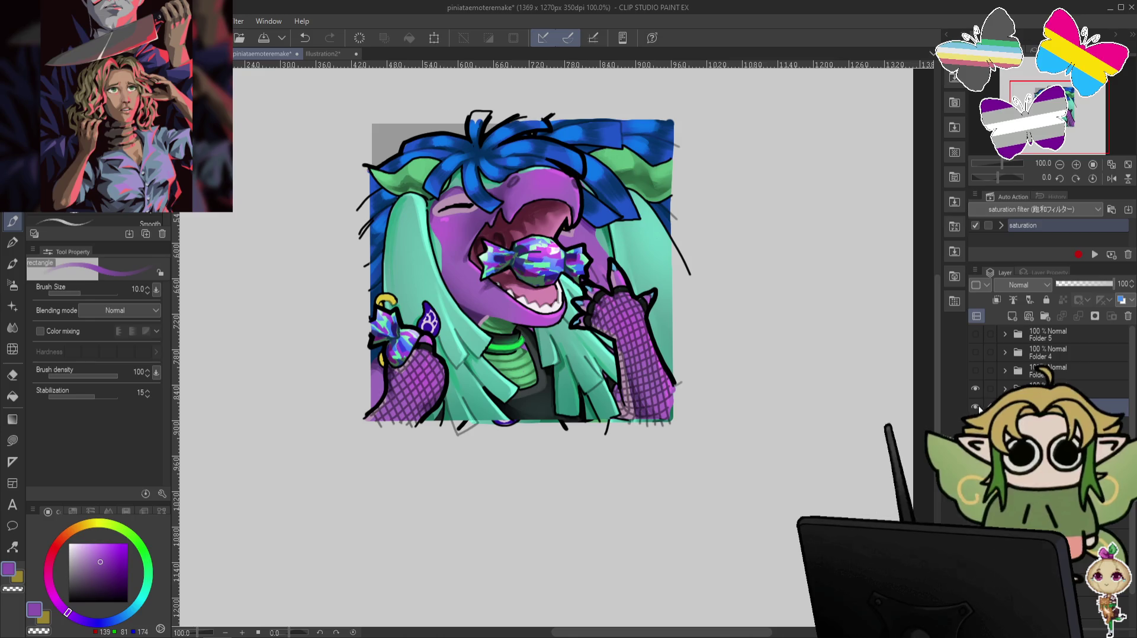
click(976, 407)
scroll(1048, 355, down, 3)
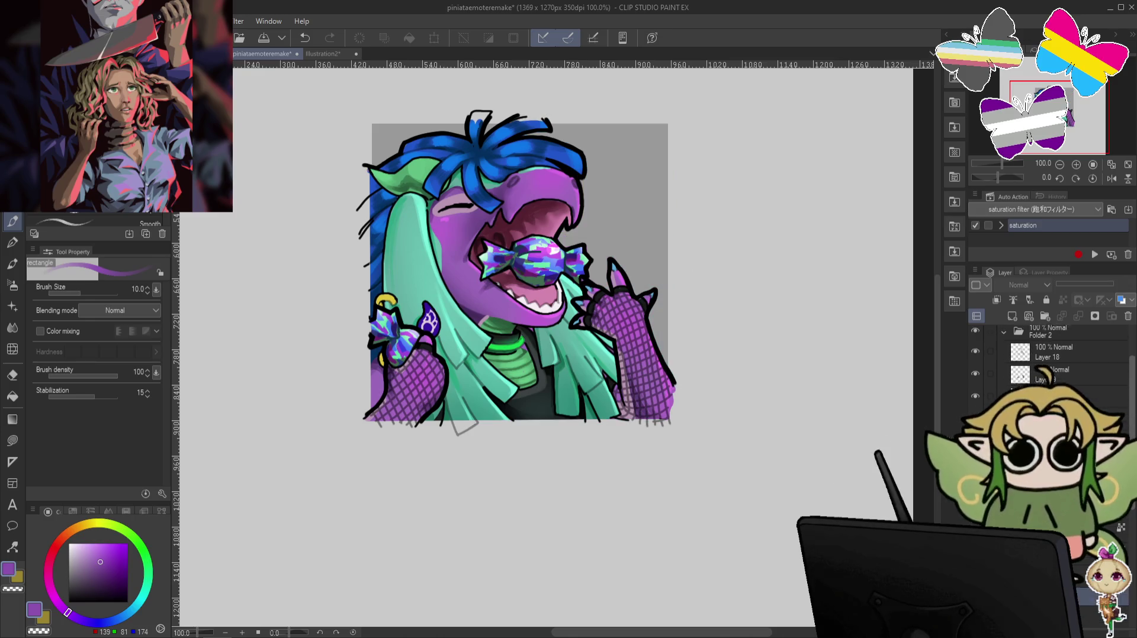
scroll(1048, 355, up, 1)
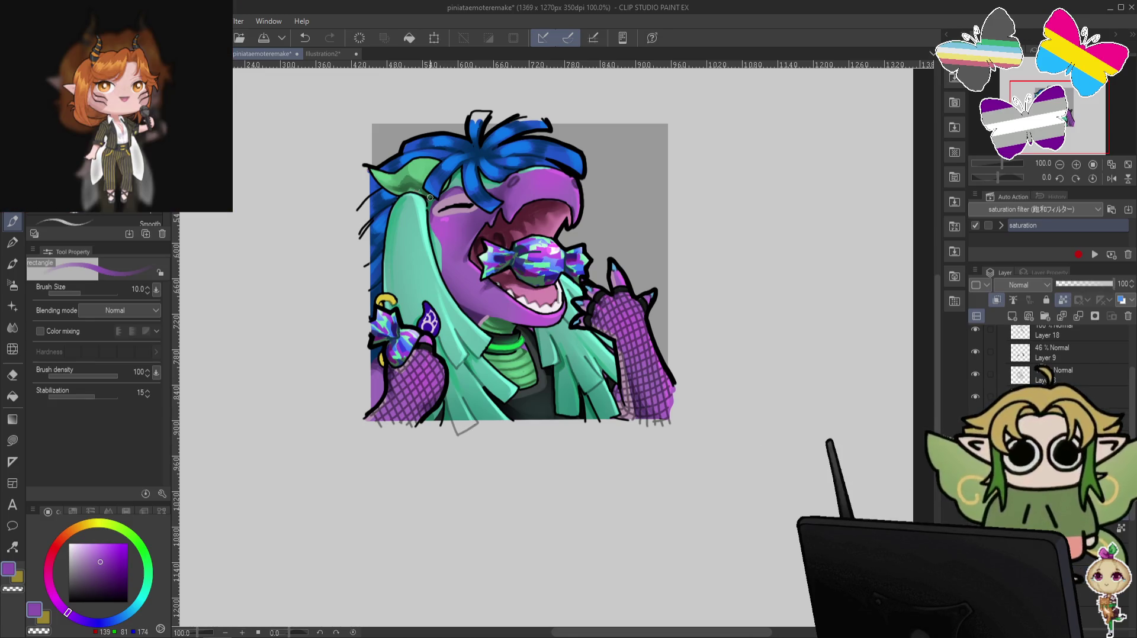
drag(403, 184, 420, 243)
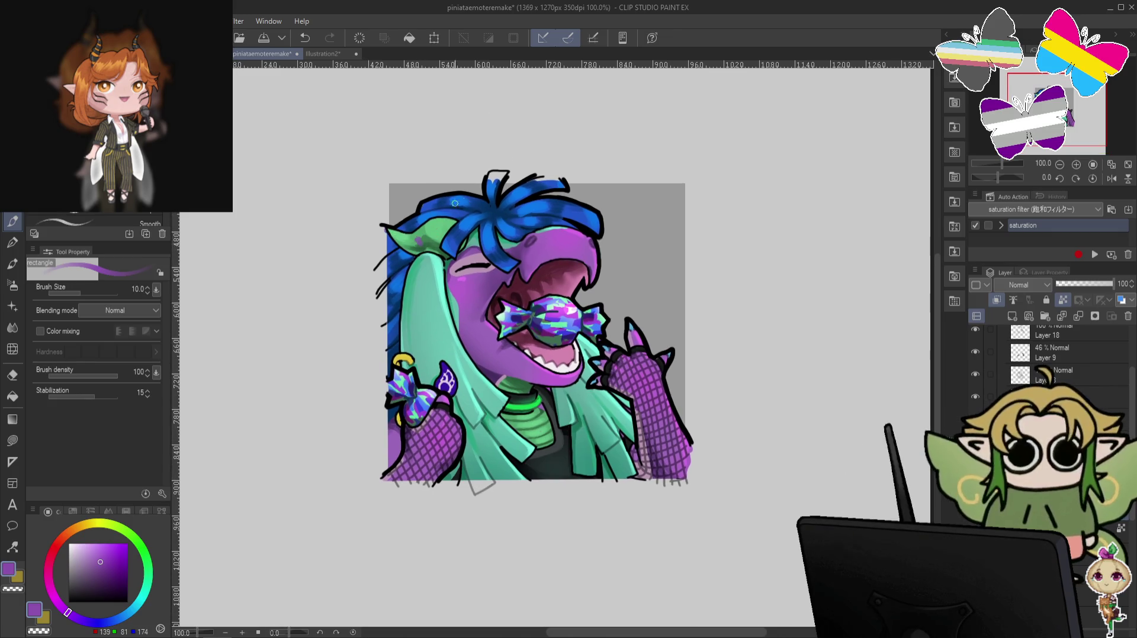
Blend the candy with the Oil Sponge tool, undoing two edits.
key(j)
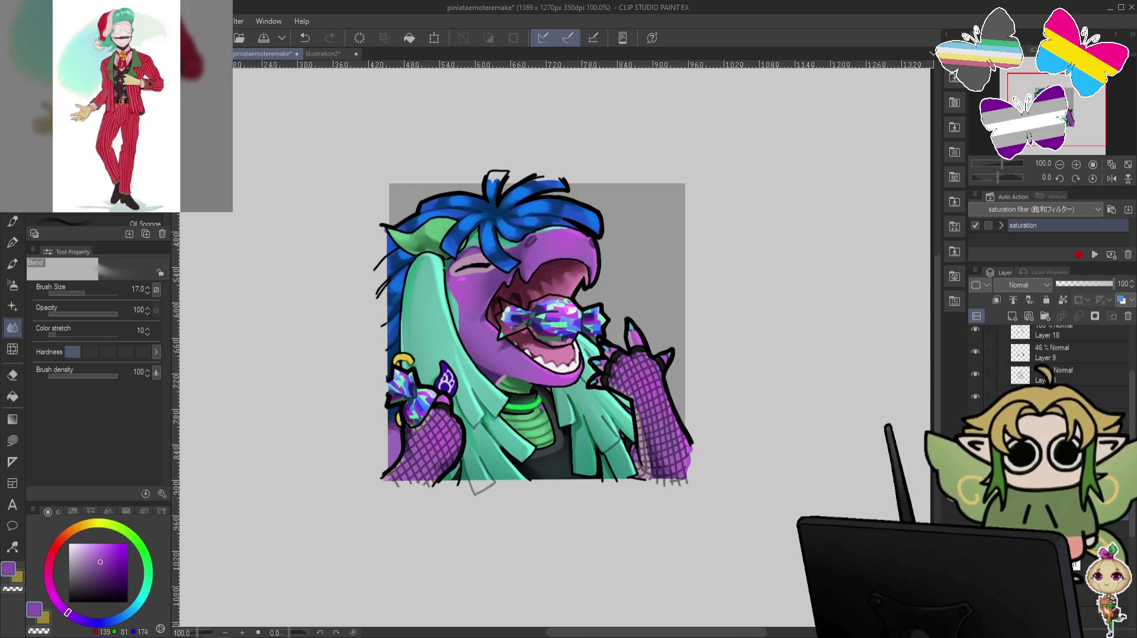
key(ctrl+z)
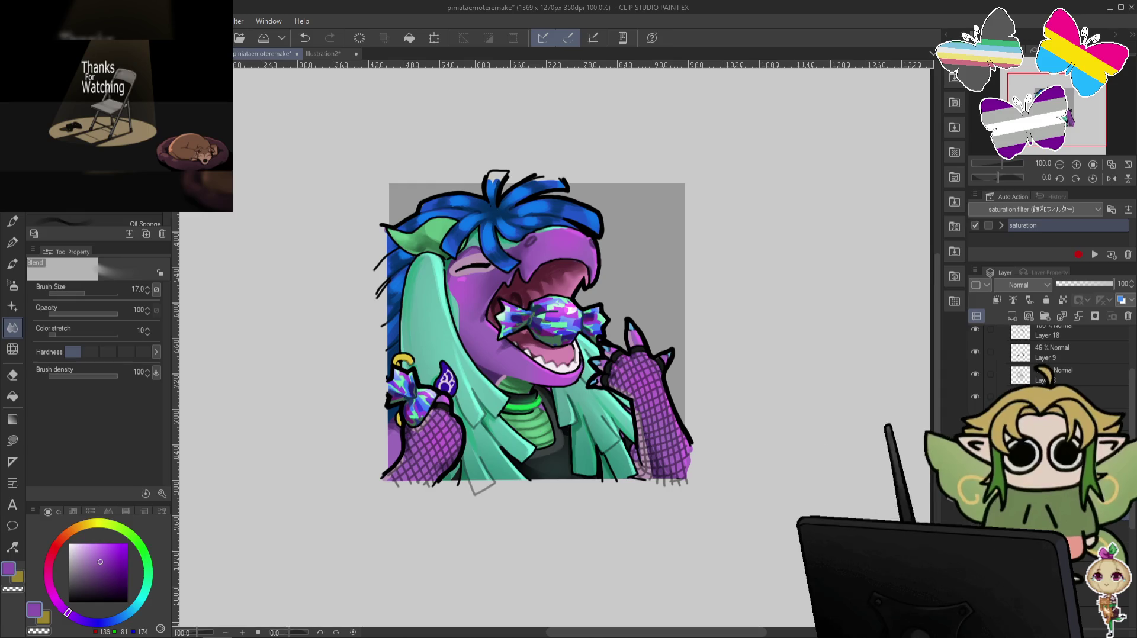
key(ctrl+z)
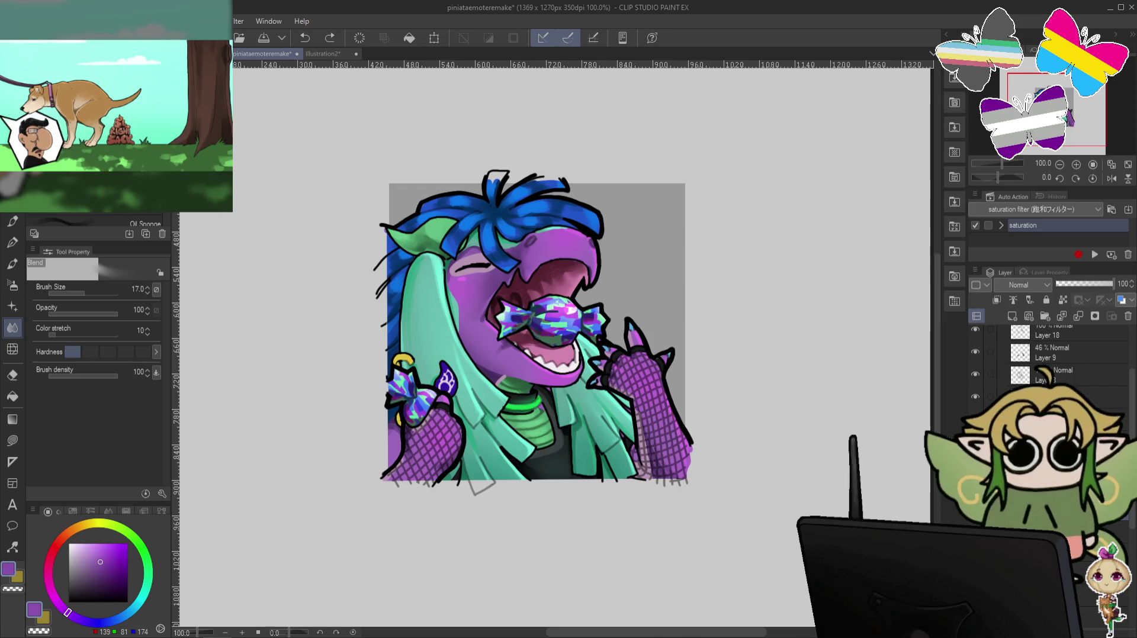
Compare recent edits back and forth, settling on the darker chest and mouth shading.
key(ctrl+z)
key(ctrl+y)
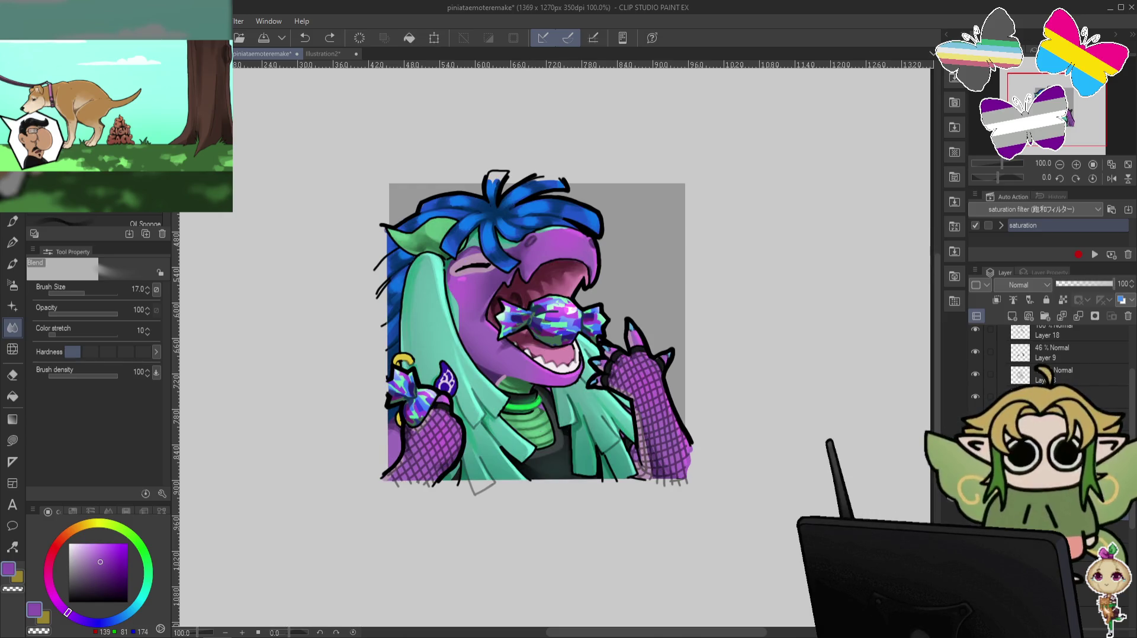
key(ctrl+z)
key(ctrl+y)
key(ctrl+z)
key(ctrl+y)
key(ctrl+z)
key(ctrl+y)
key(ctrl+z)
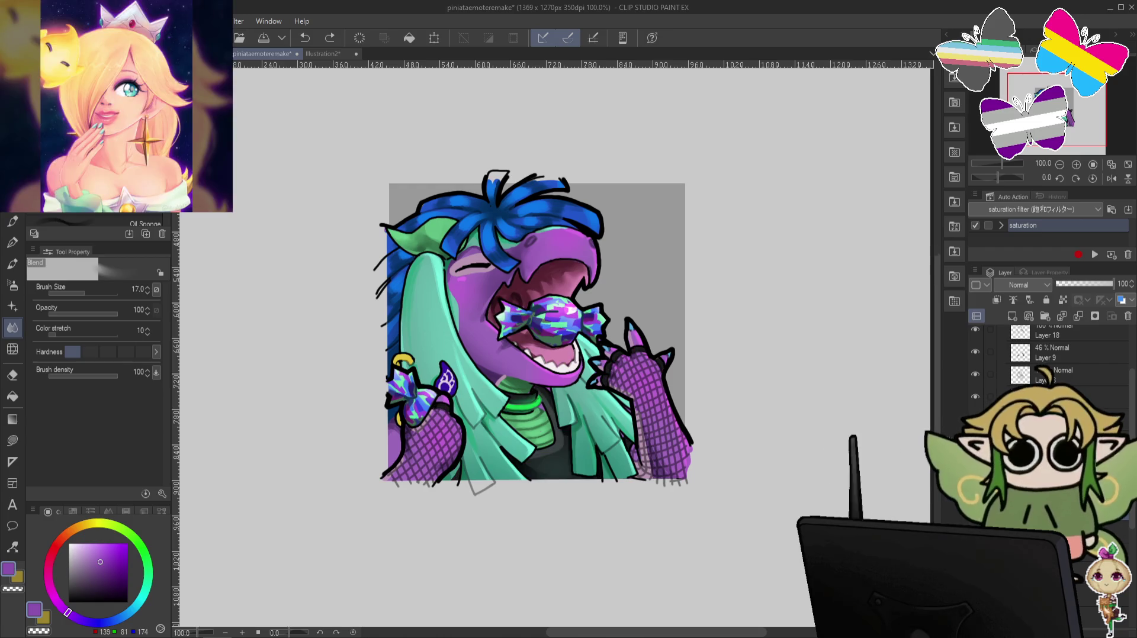
key(ctrl+y)
key(ctrl+z)
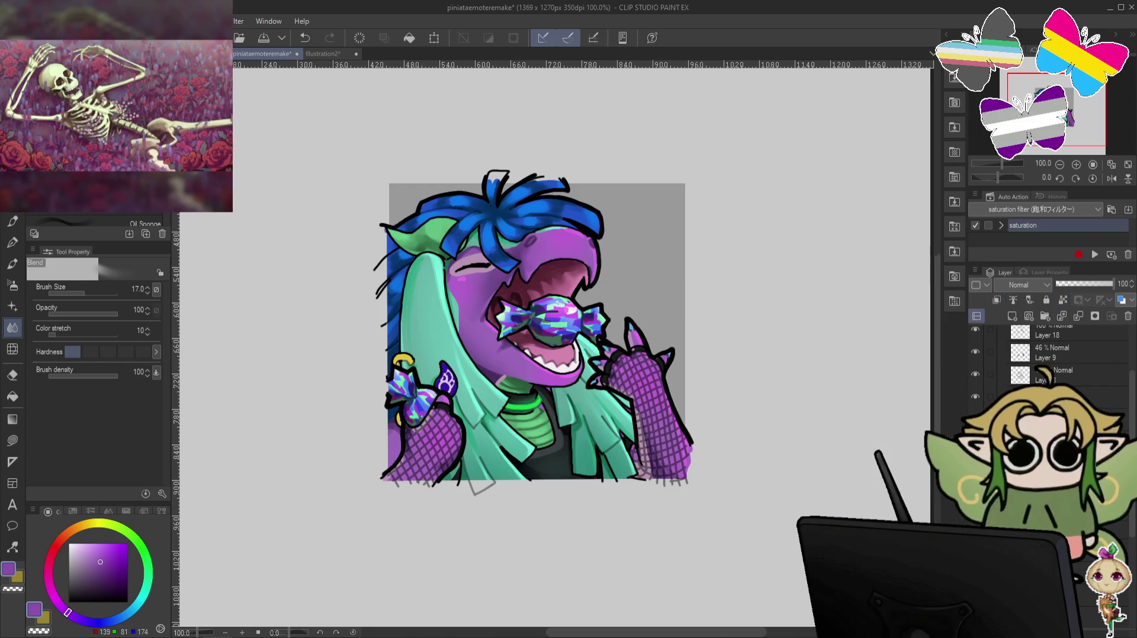
scroll(1130, 417, up, 3)
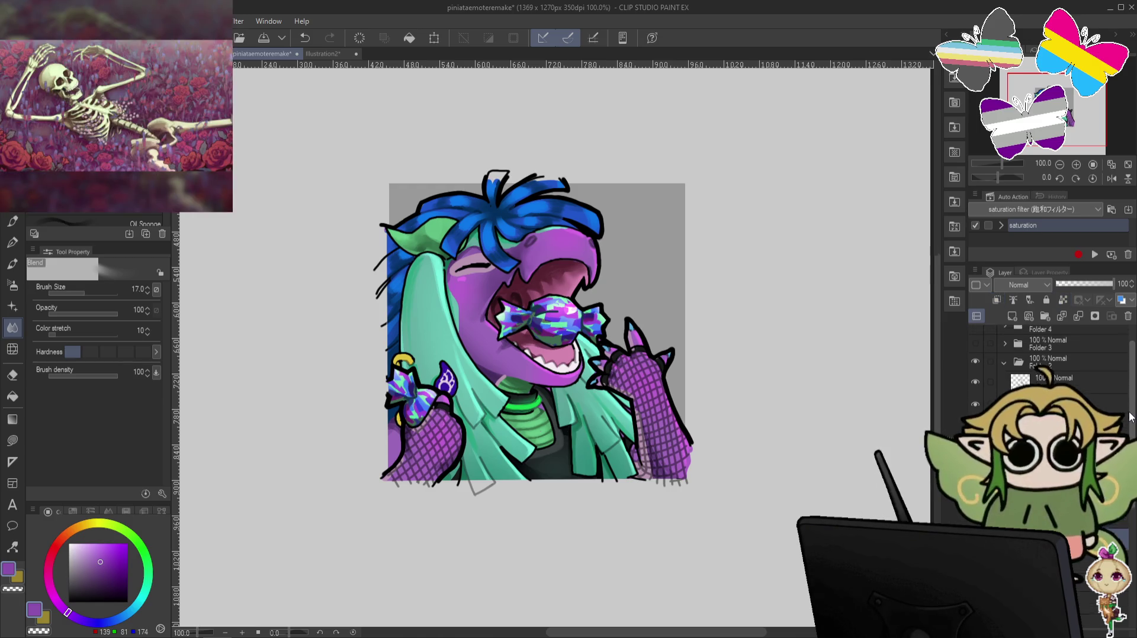
Check the candy emote's layers, then hide it and show and expand Folder 3's crying emote.
click(976, 409)
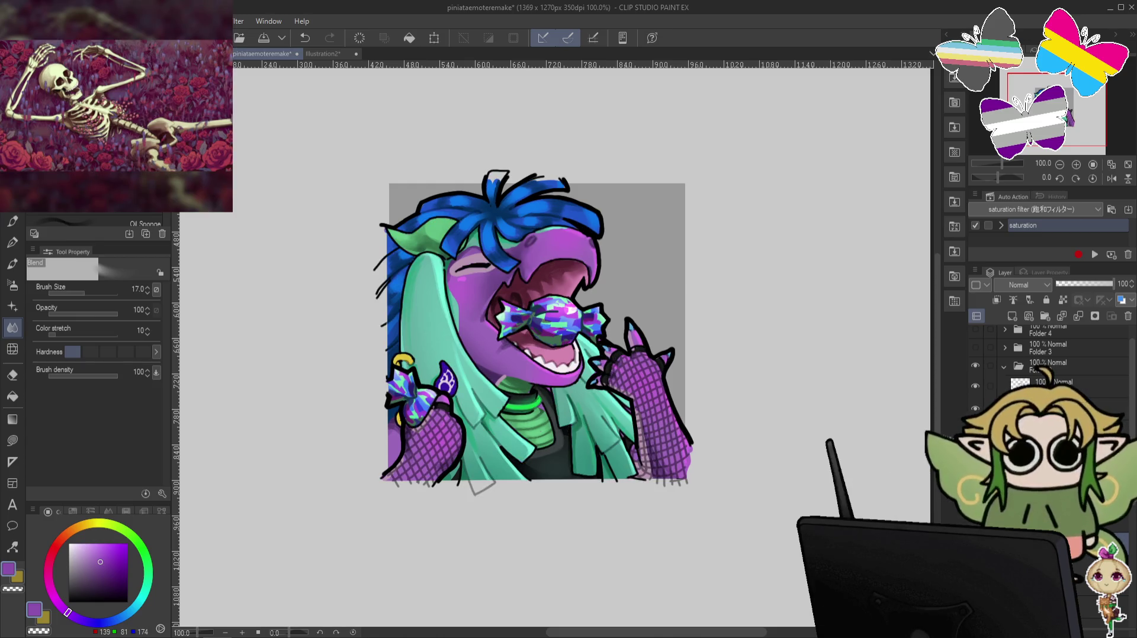
click(975, 409)
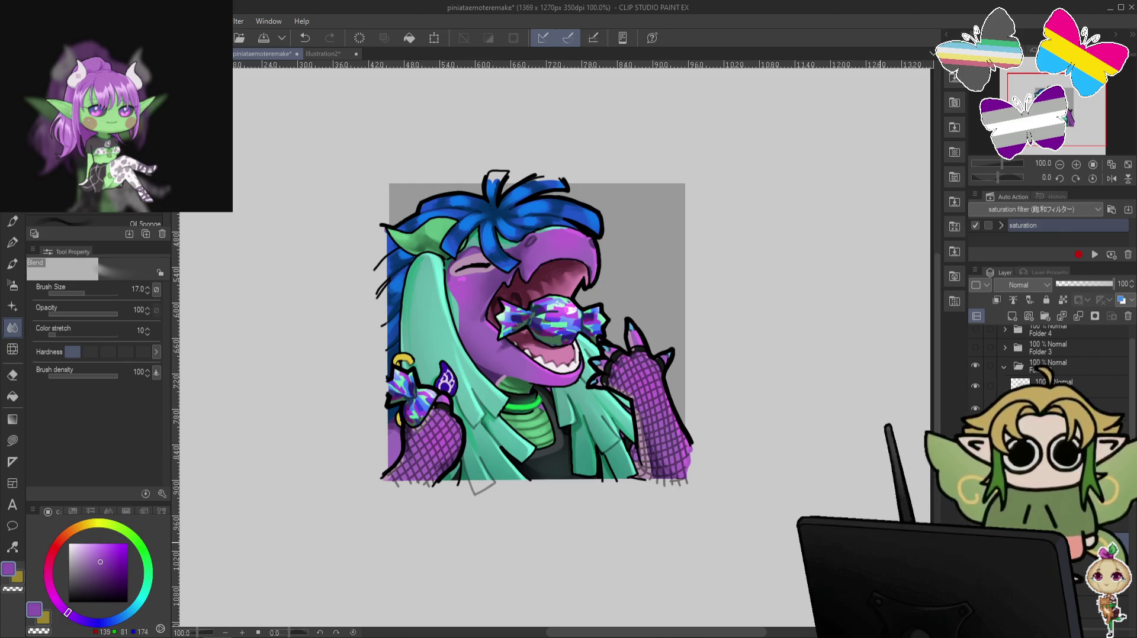
click(1002, 366)
click(975, 347)
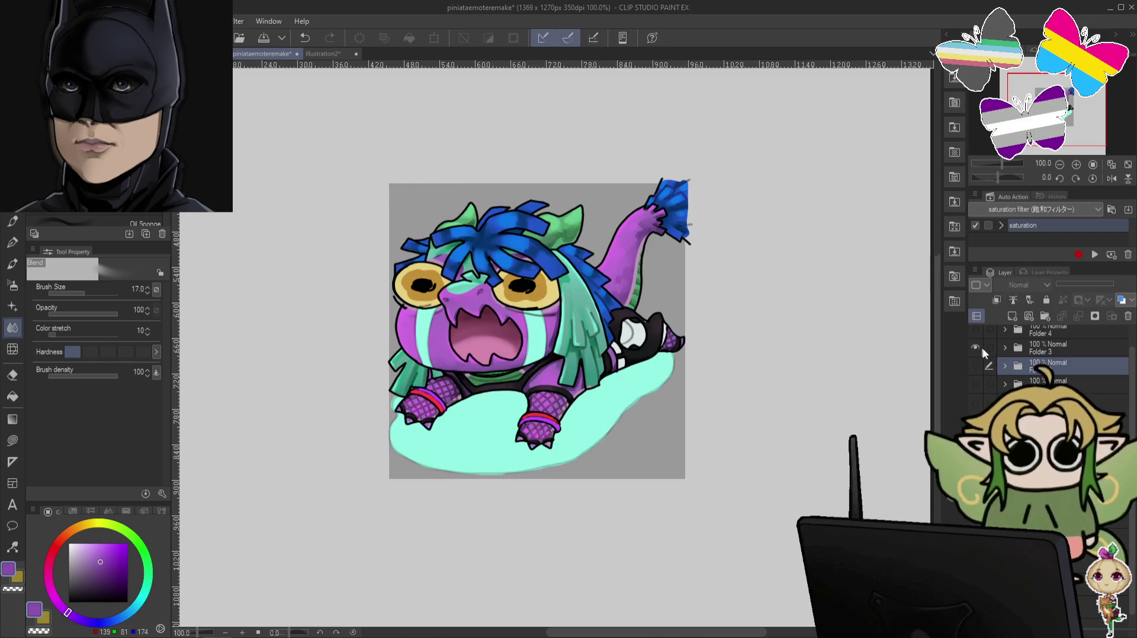
click(1005, 348)
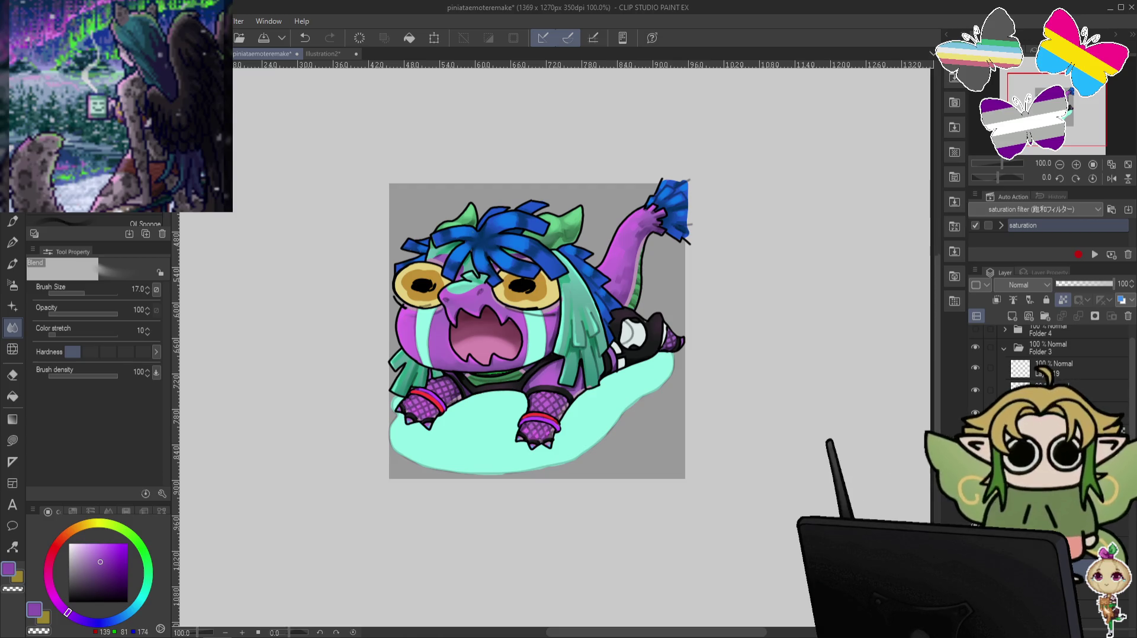
Collapse Folder 3 and hide it, leaving a blank grey canvas.
scroll(1130, 432, up, 1)
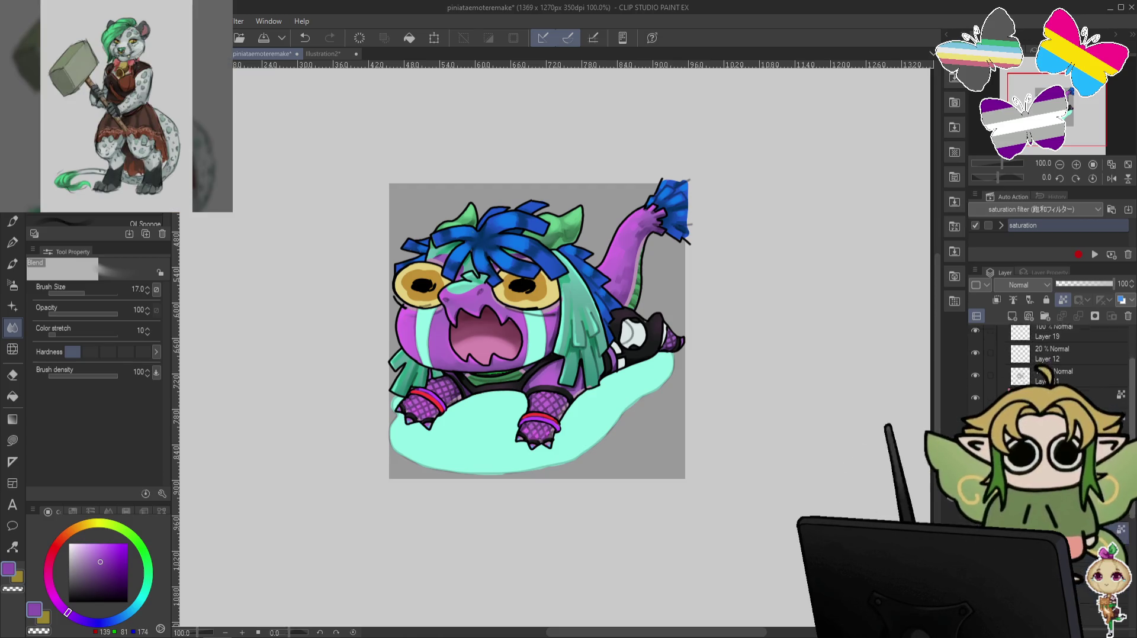
click(1001, 370)
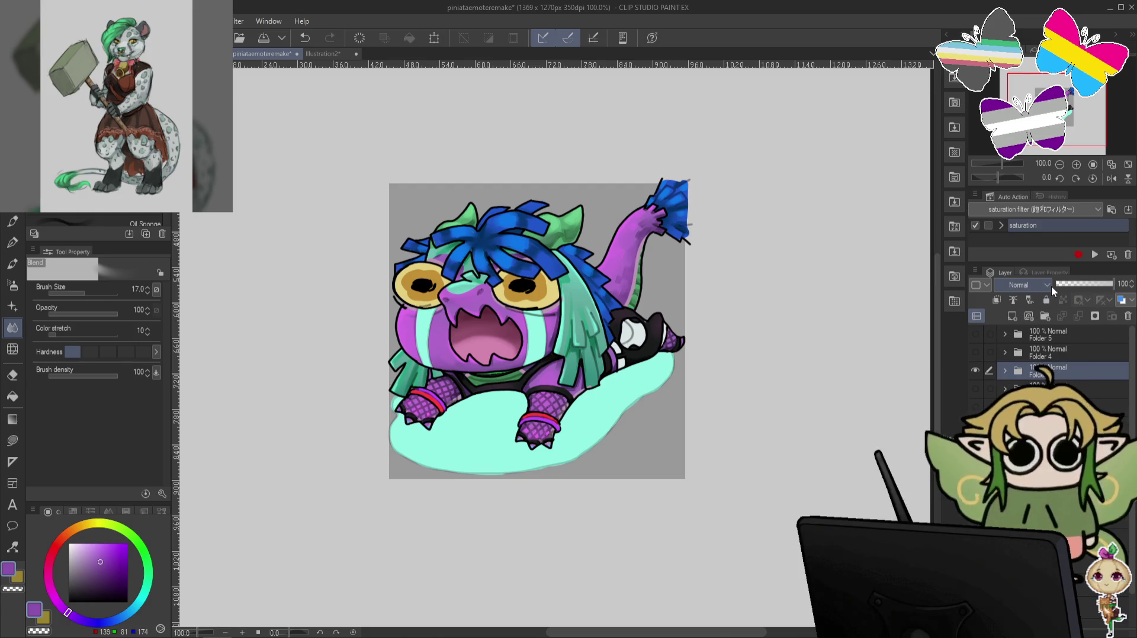
click(976, 370)
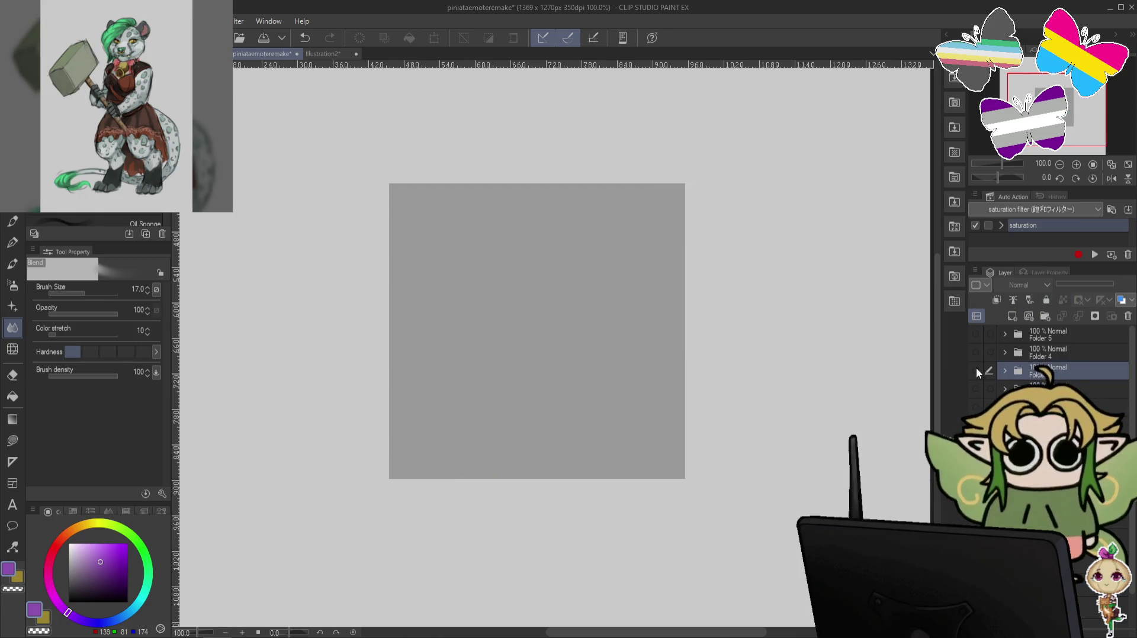
Preview the LOVE YOU, crying, screaming and candy emotes, and pick a dark gold colour.
click(974, 352)
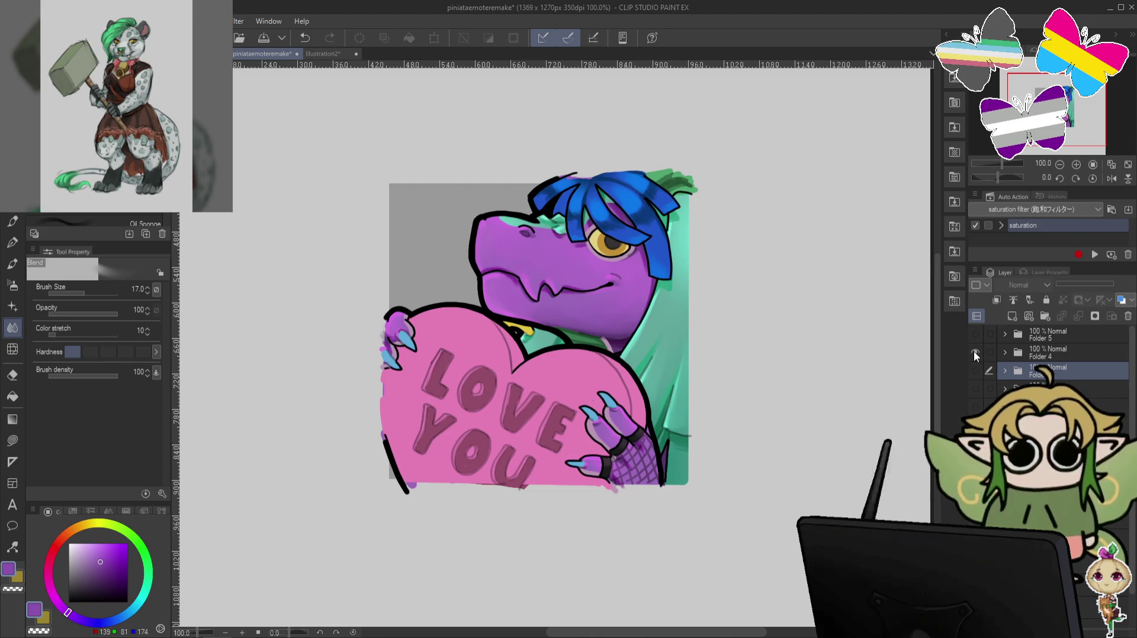
click(973, 351)
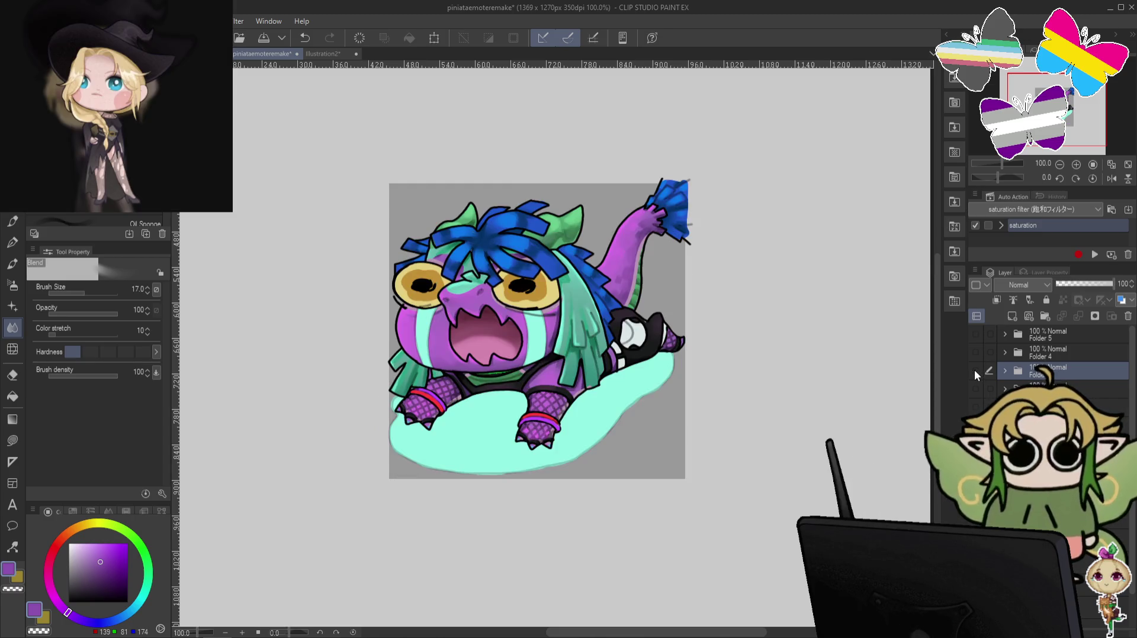
click(975, 369)
click(975, 407)
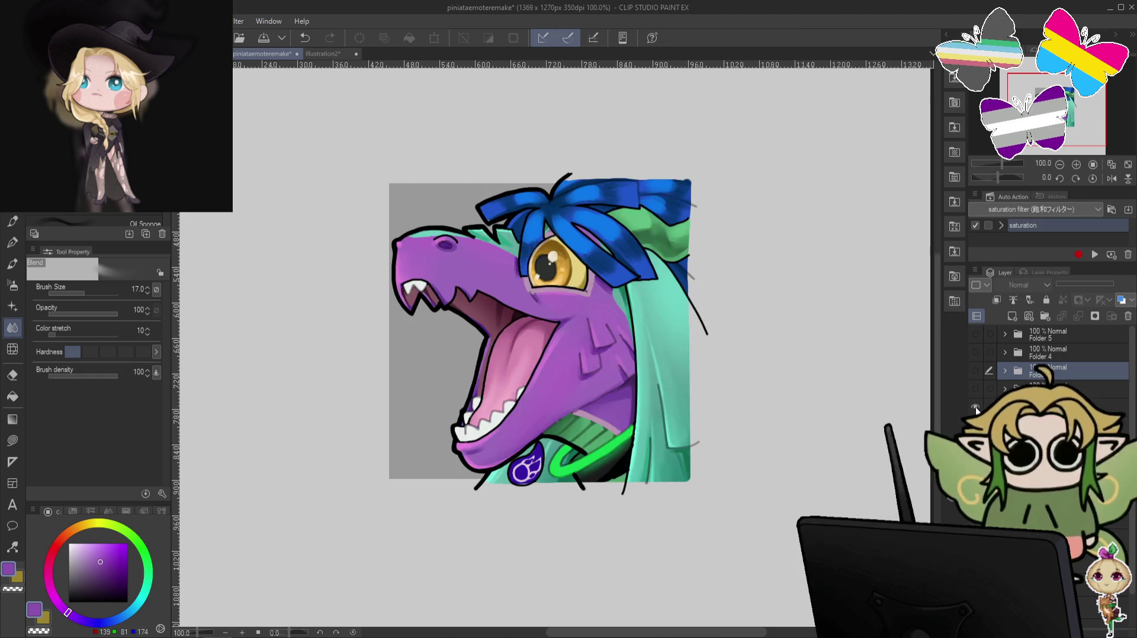
alt+click(577, 308)
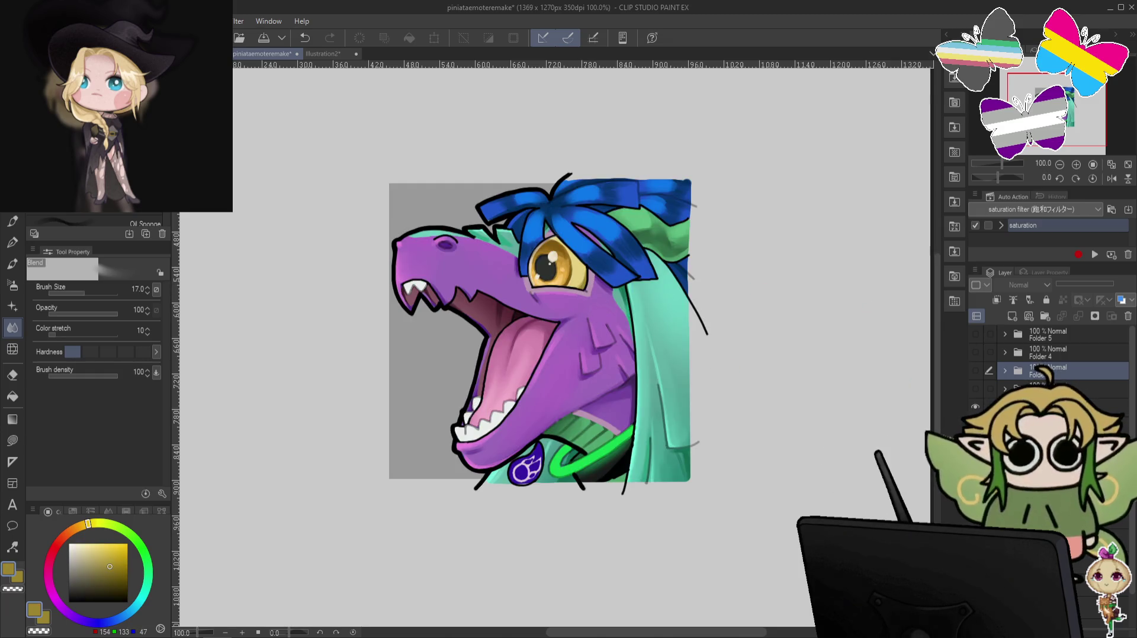
click(974, 407)
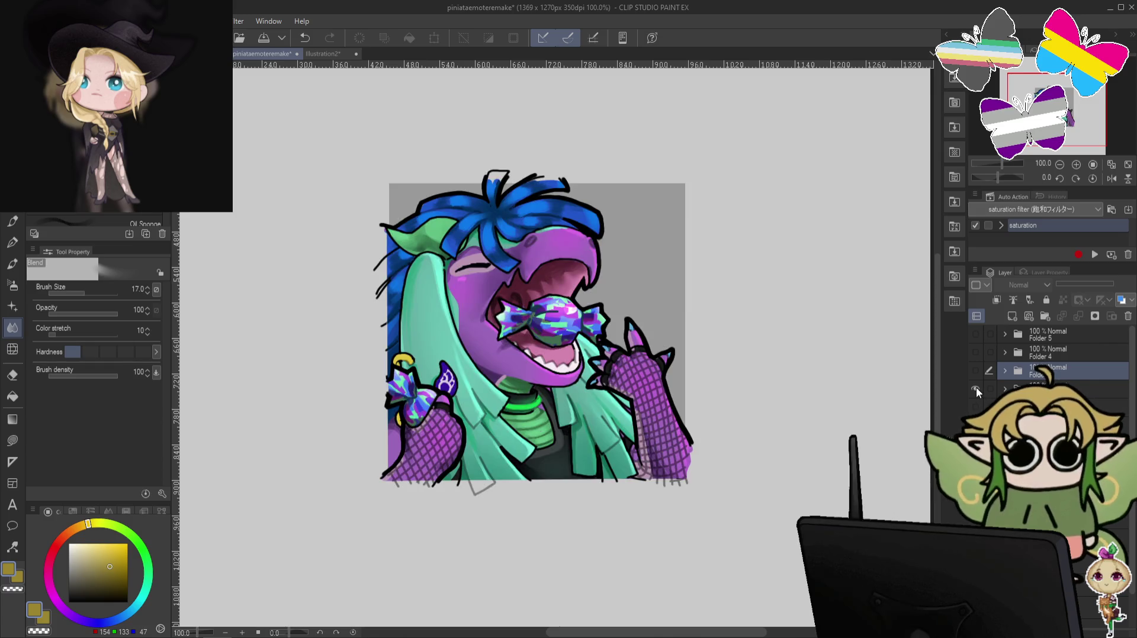
click(976, 387)
Show the crying emote folder, select its paint layer, and zoom to 150% centred on it.
click(1004, 371)
click(975, 408)
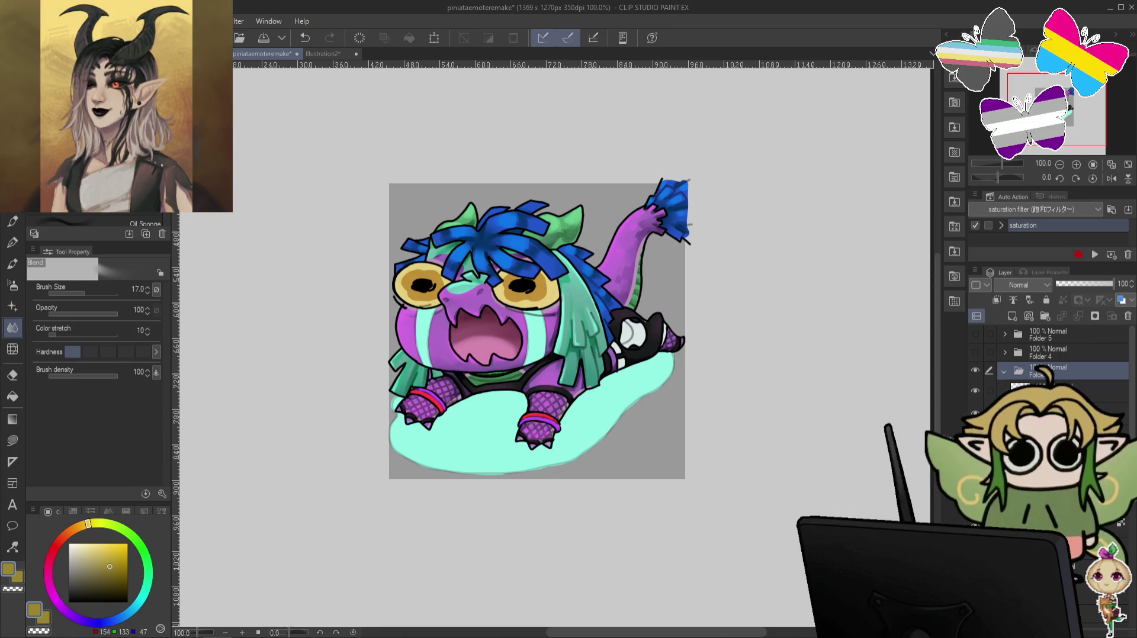
click(975, 408)
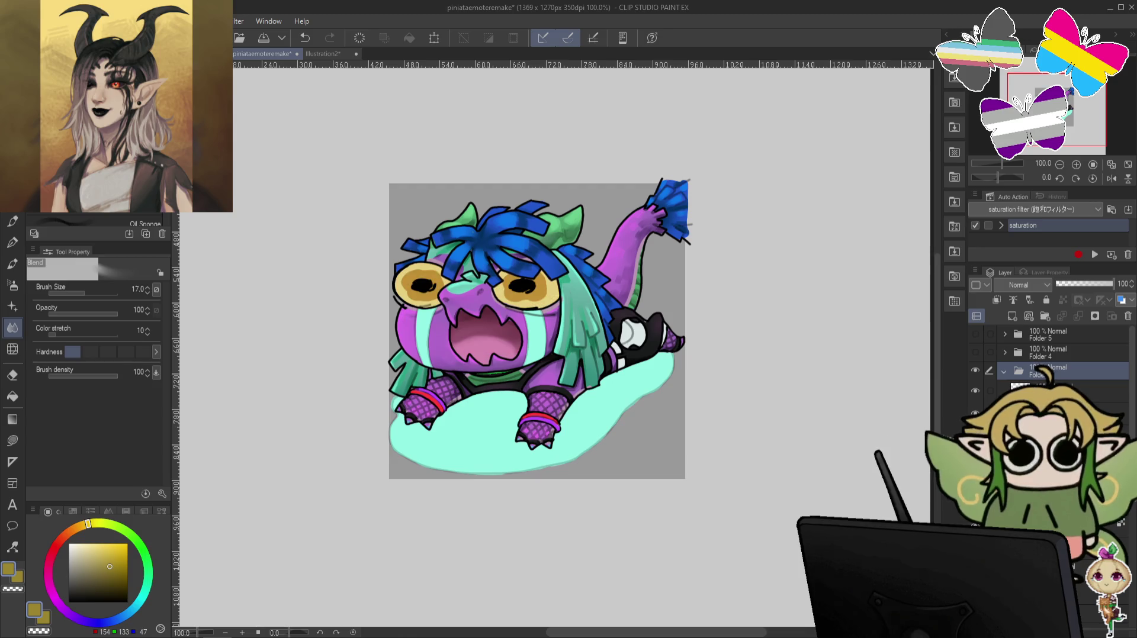
click(1042, 408)
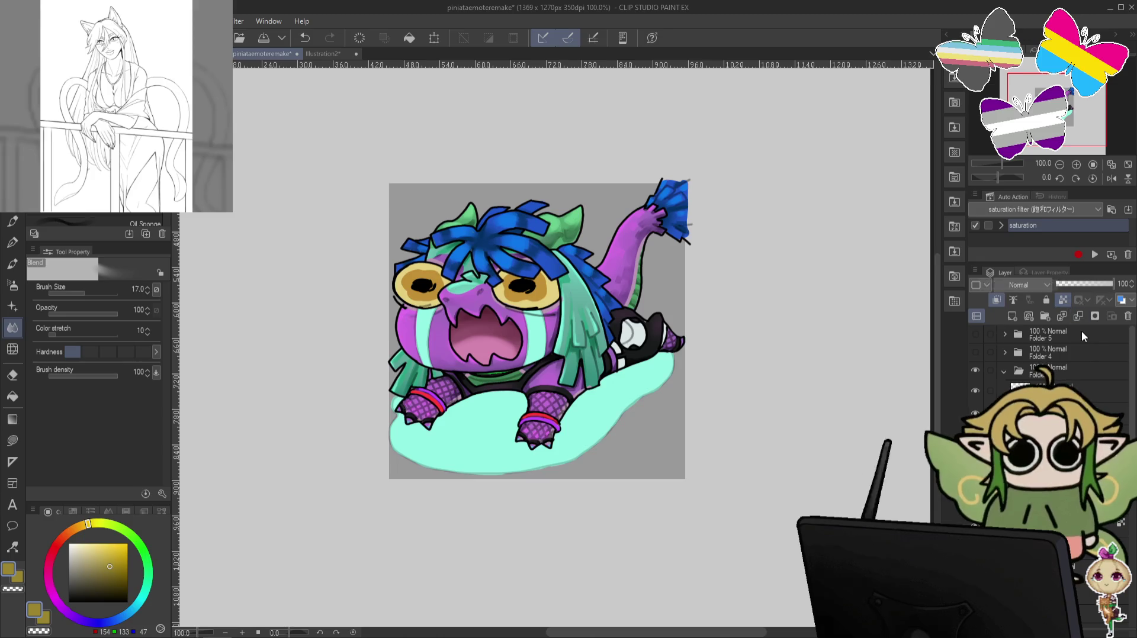
key(ctrl+plus)
drag(500, 282, 545, 345)
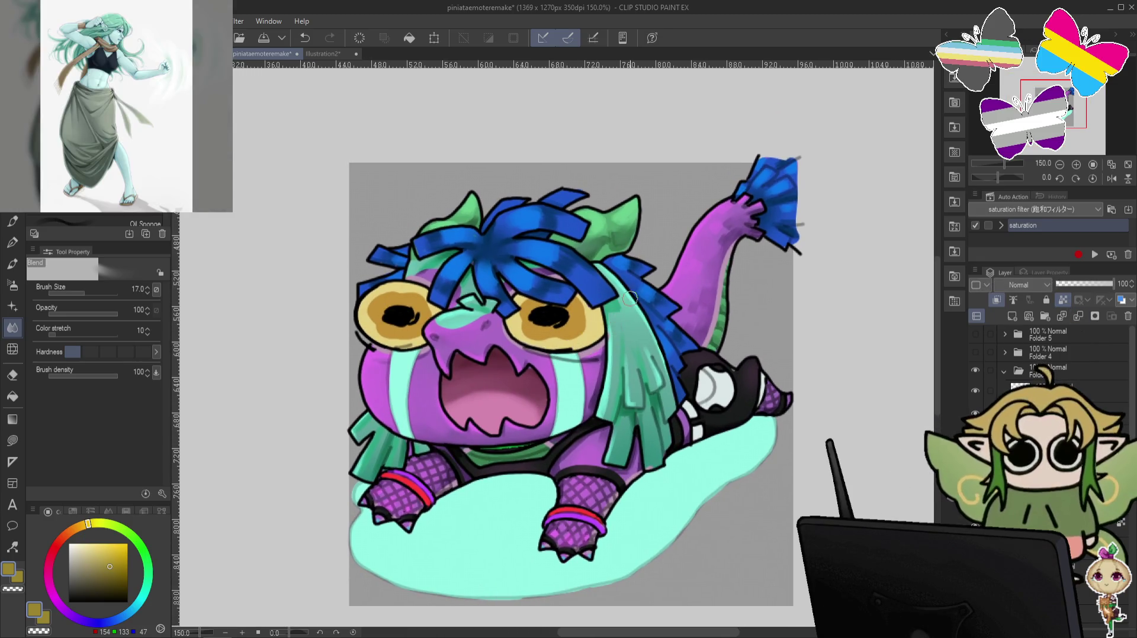
Shade the golden eye lenses with a darker brown using the pen.
click(13, 221)
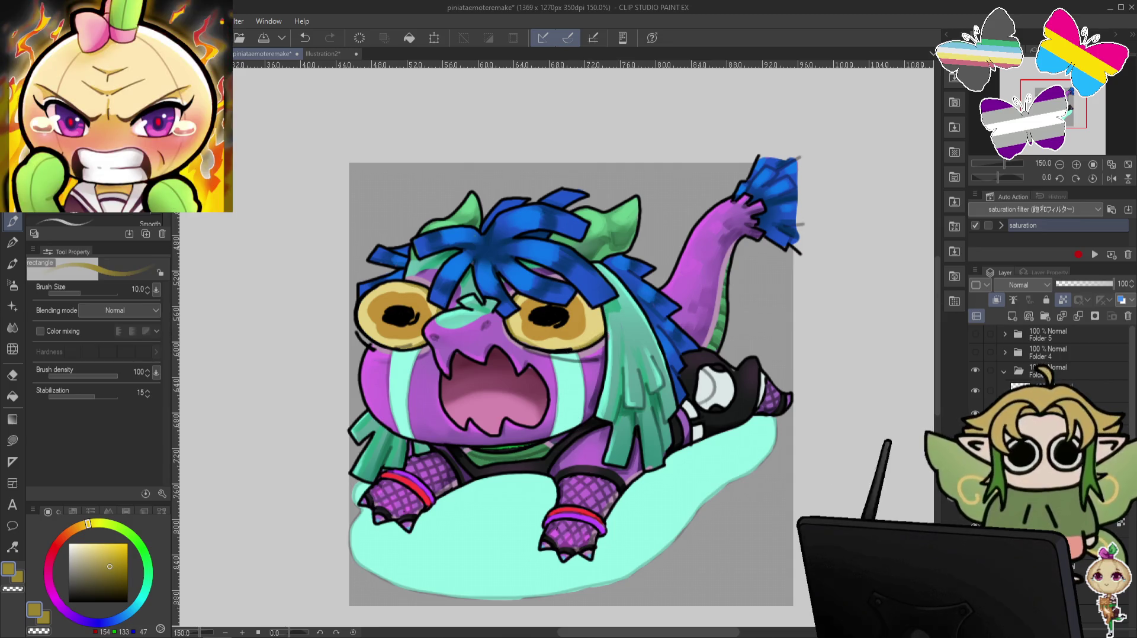
alt+click(577, 355)
click(123, 574)
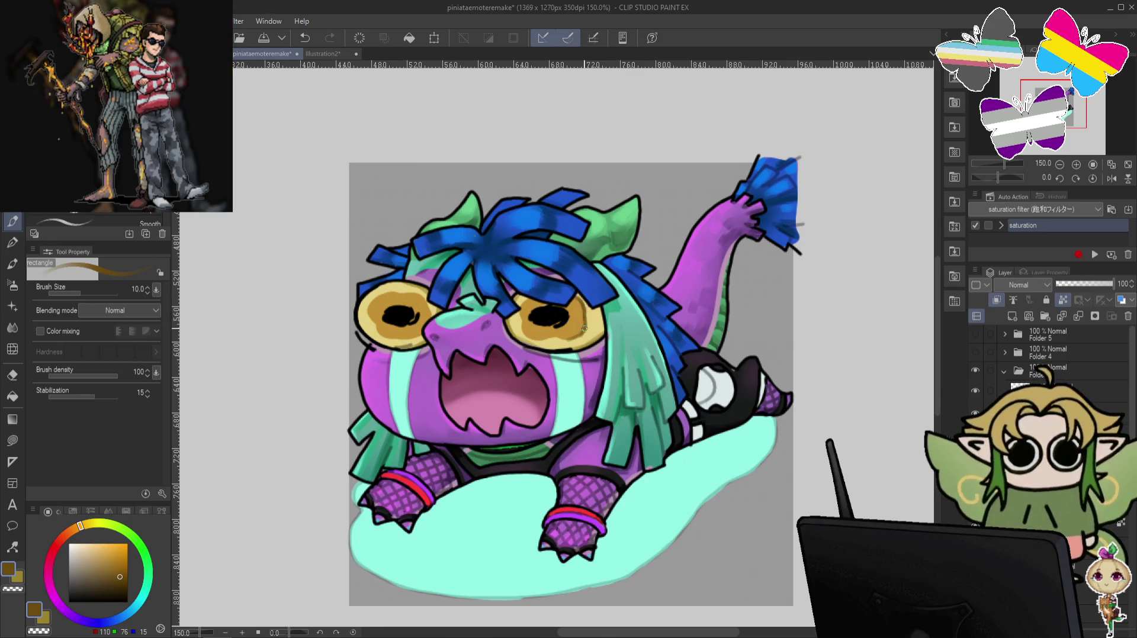
key(ctrl+z)
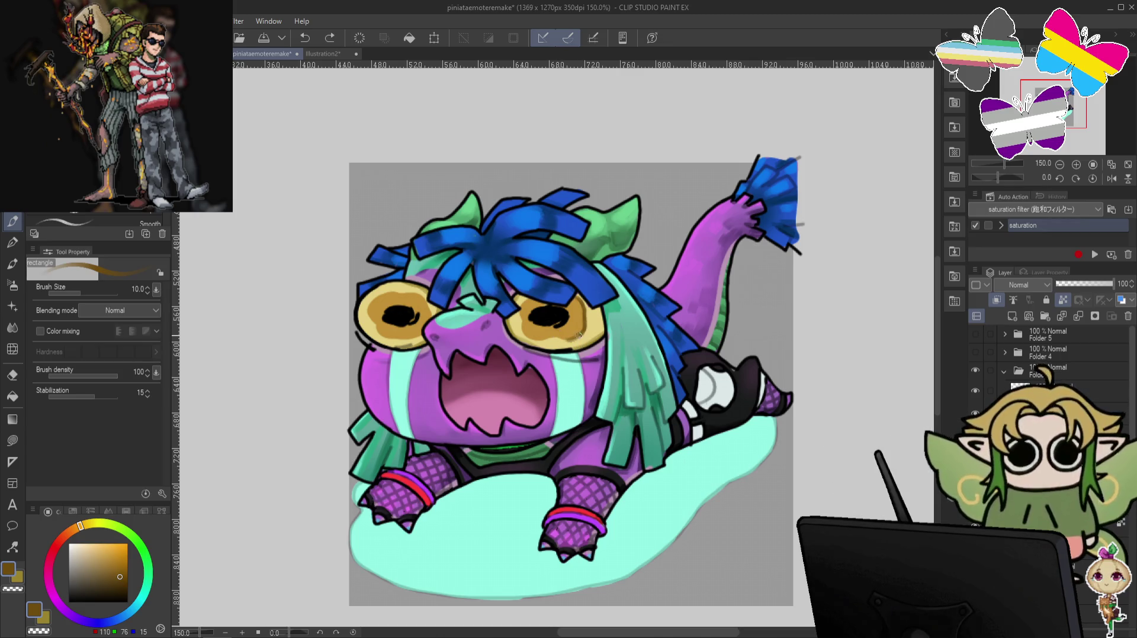
key(ctrl+y)
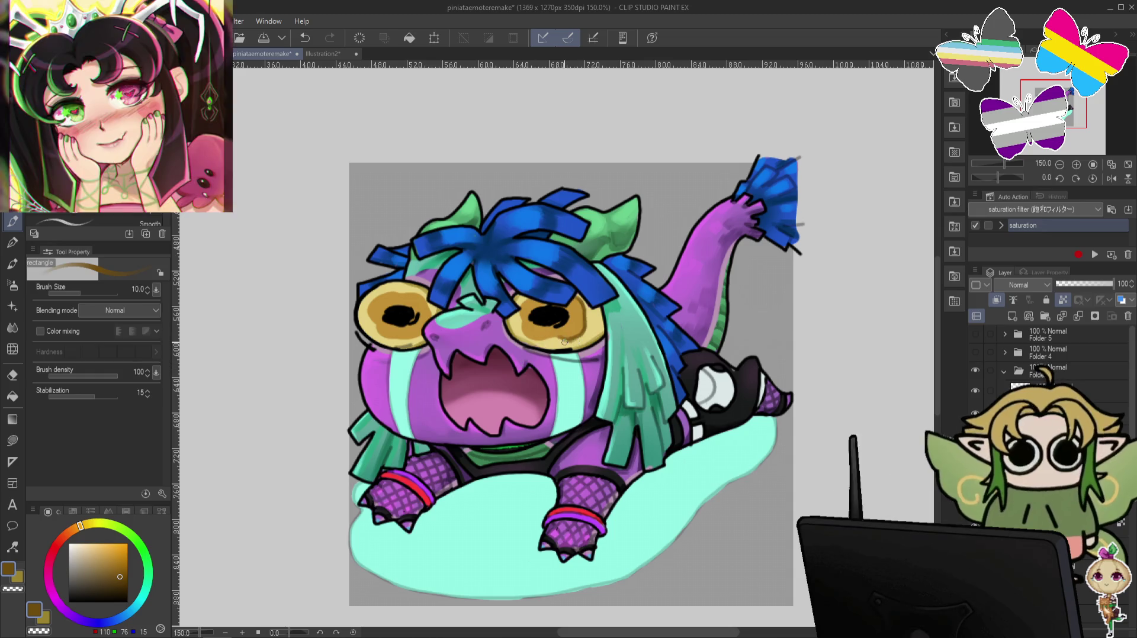
key(ctrl)
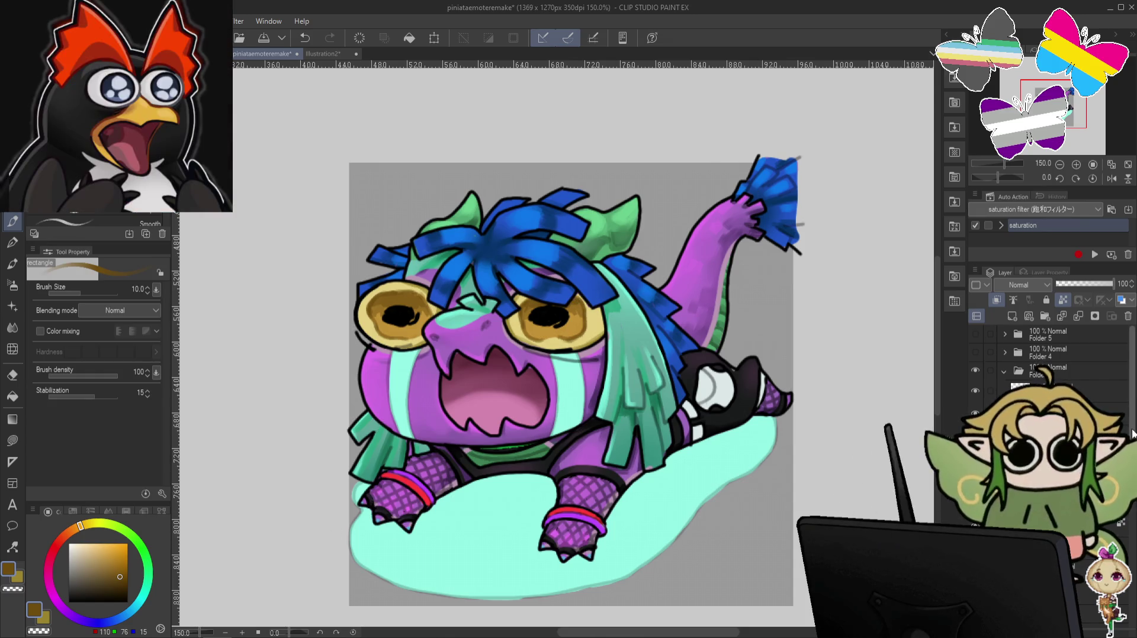
scroll(1048, 361, down, 3)
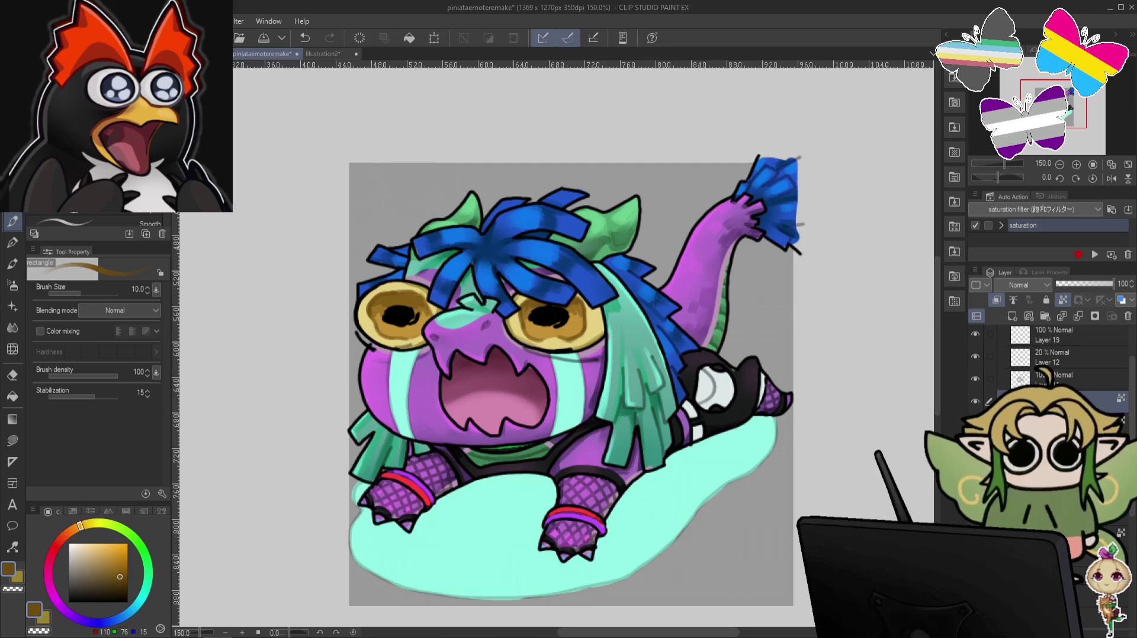
Toggle Folder 3 to compare emotes and eyedrop the golden iris colour from the dragon head.
click(1001, 347)
scroll(1019, 356, up, 2)
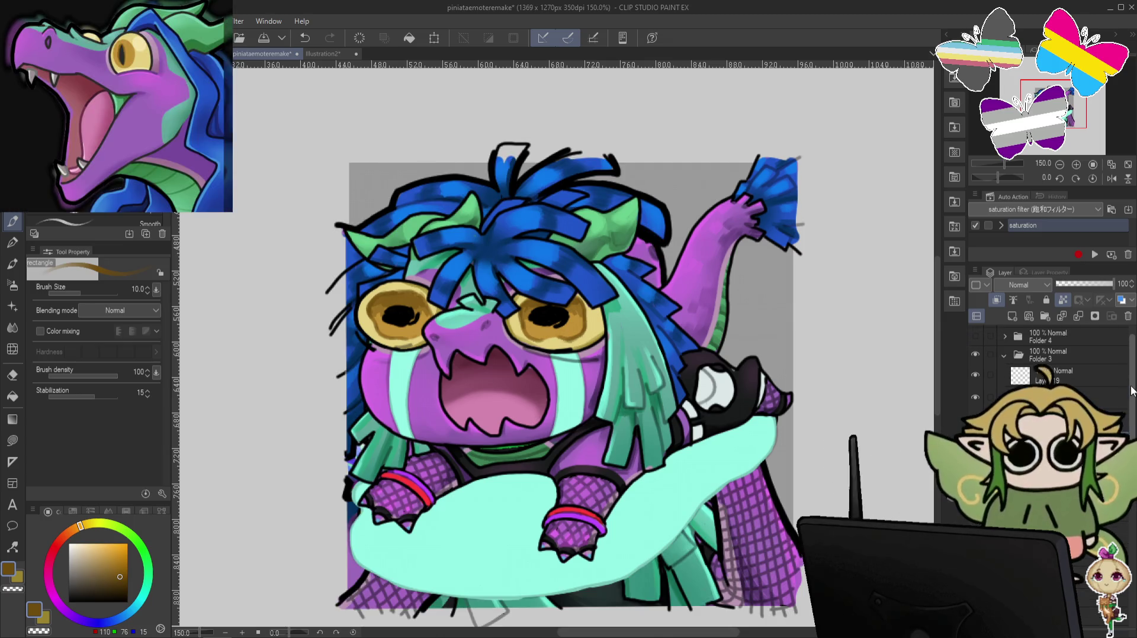
click(974, 354)
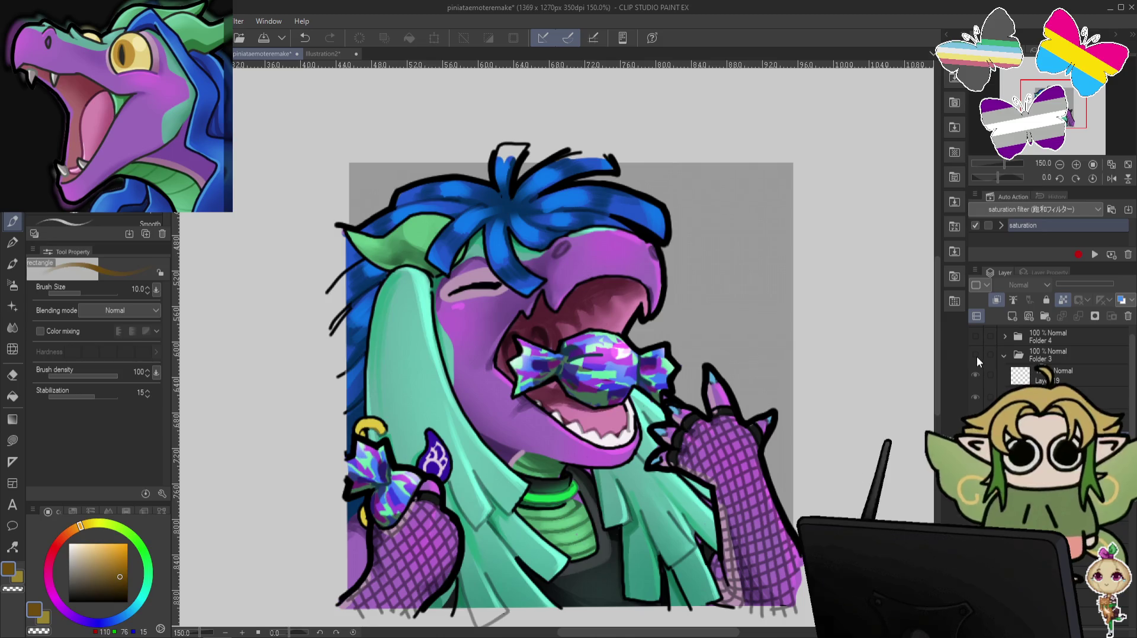
click(976, 356)
click(975, 354)
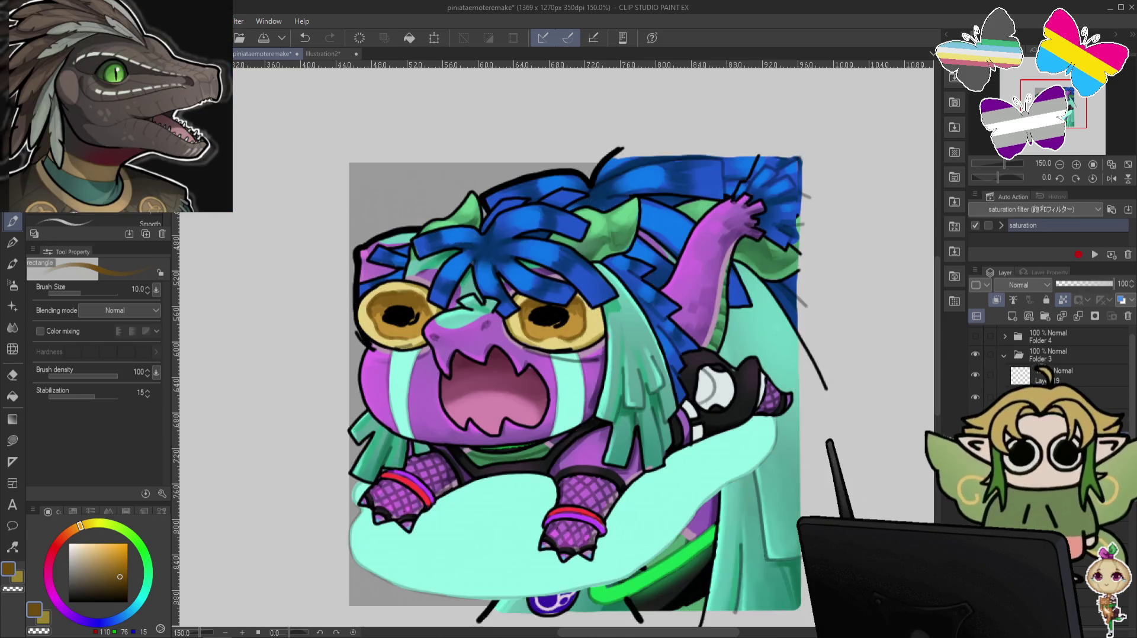
click(975, 354)
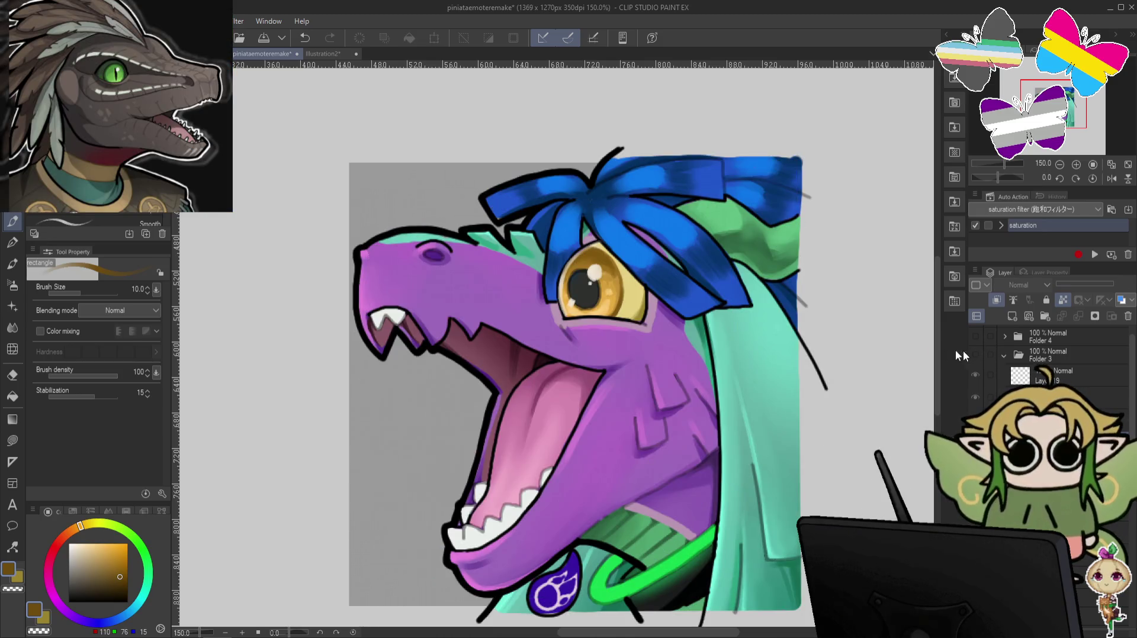
alt+click(613, 298)
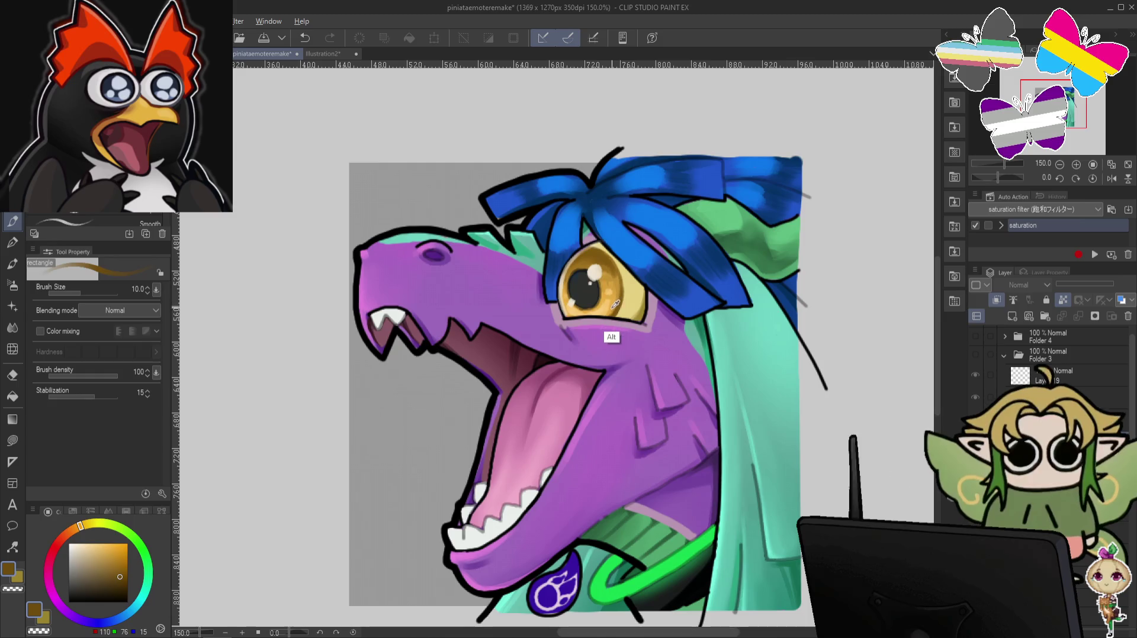
click(975, 355)
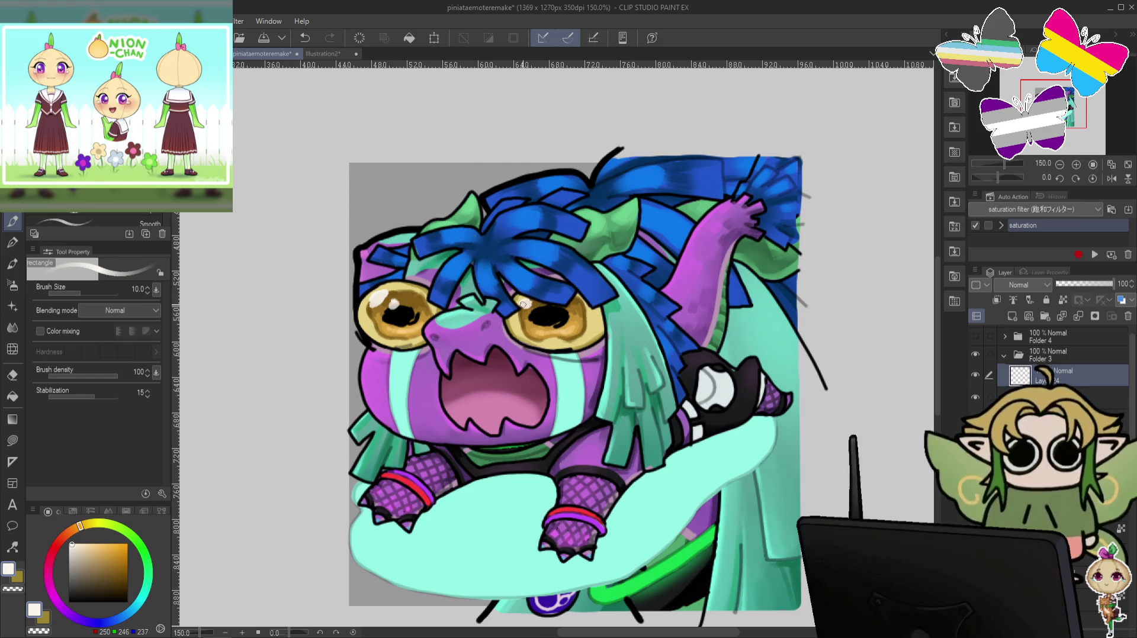
Paint white shine highlights on the golden lenses, rotating the view to -75° and back to 0°.
drag(526, 336, 540, 336)
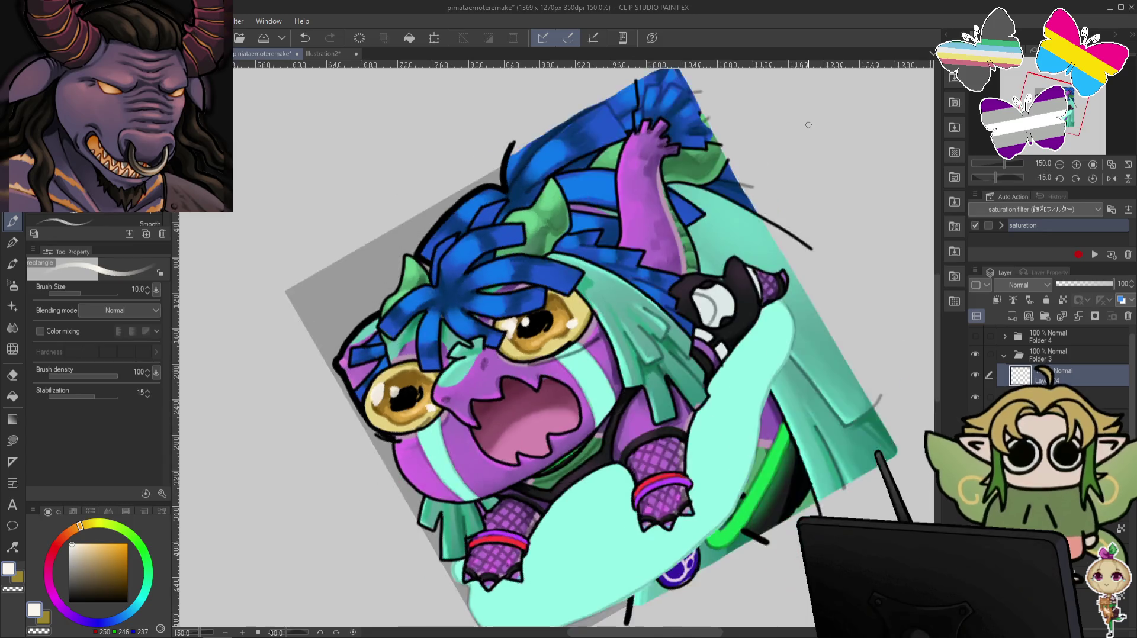
drag(808, 125, 506, 471)
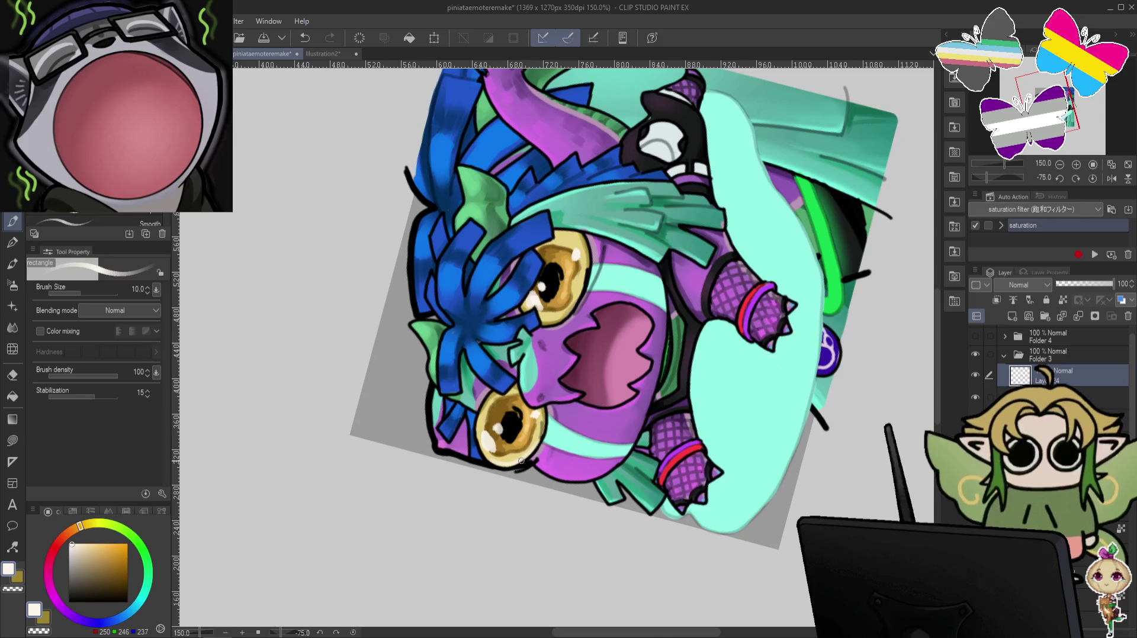
scroll(521, 461, up, 3)
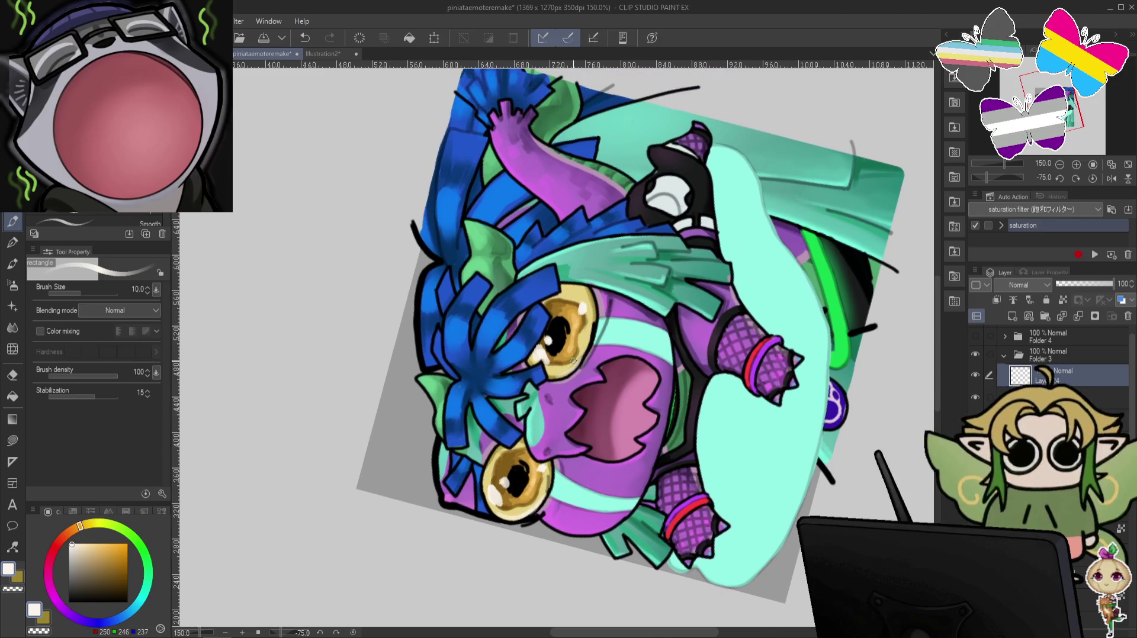
key(at)
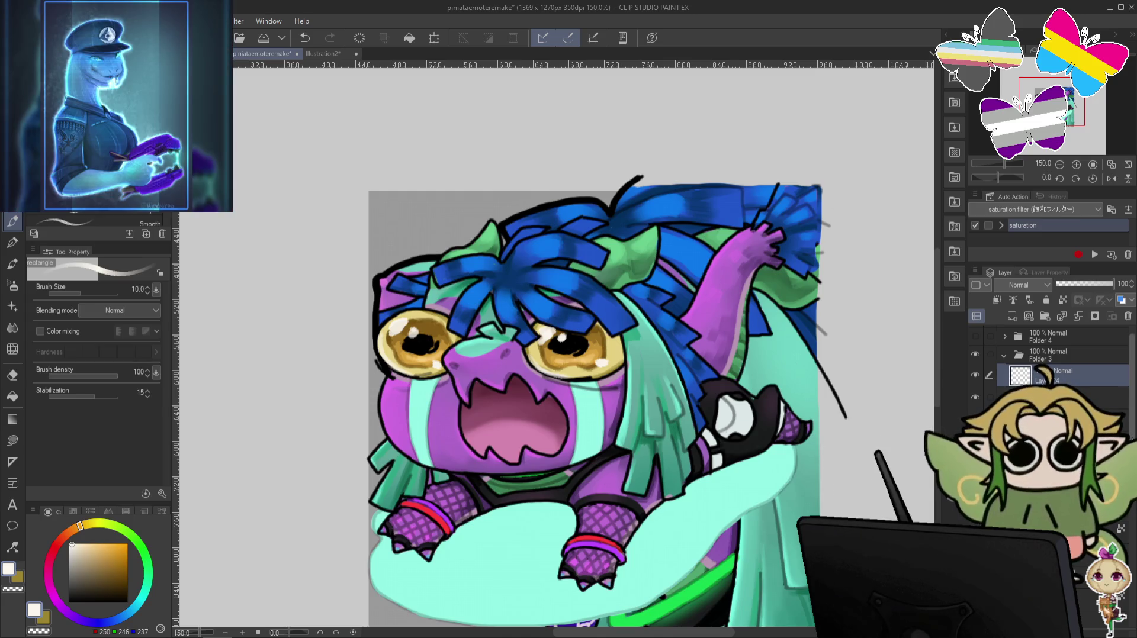
scroll(1018, 372, up, 1)
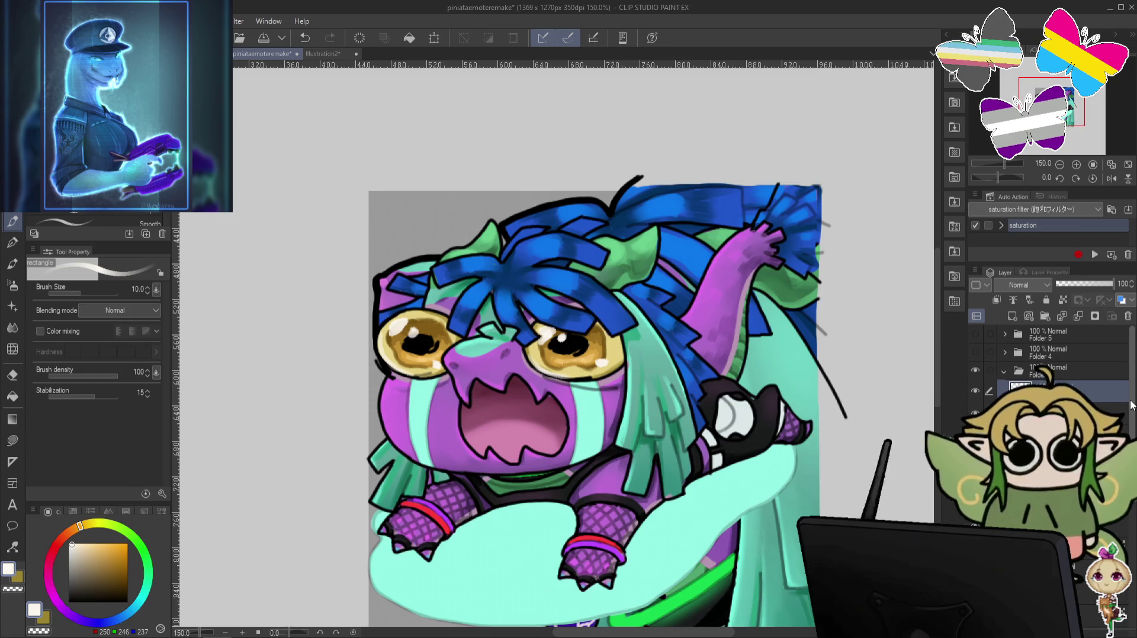
Hide and collapse the screaming emote's Folder 3, then show and expand Folder 4.
click(1004, 372)
click(975, 372)
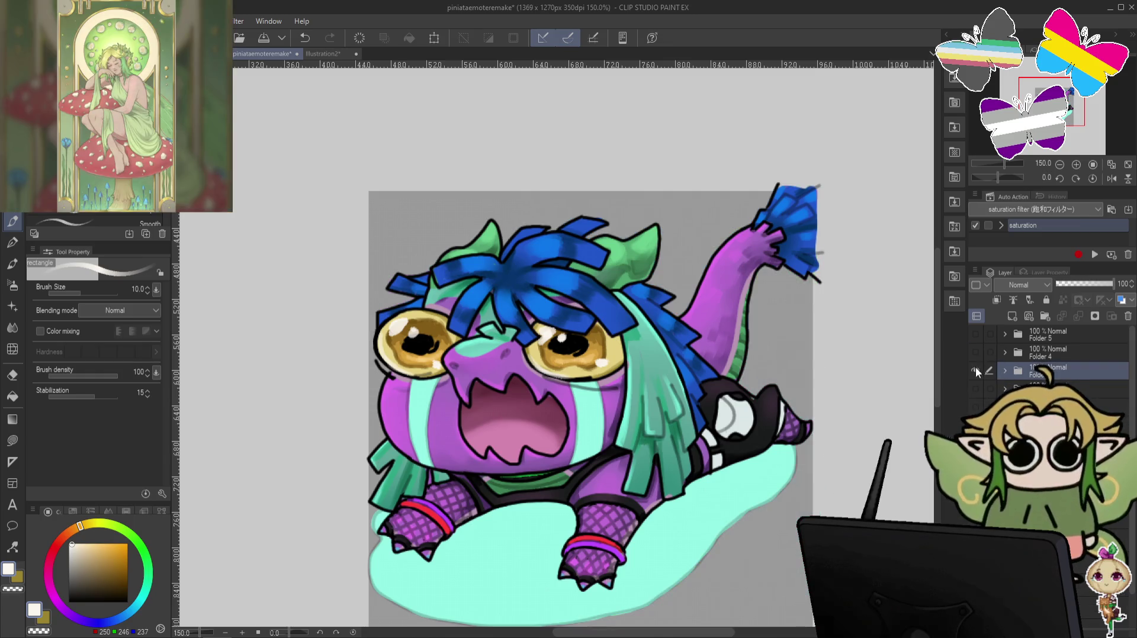
click(975, 372)
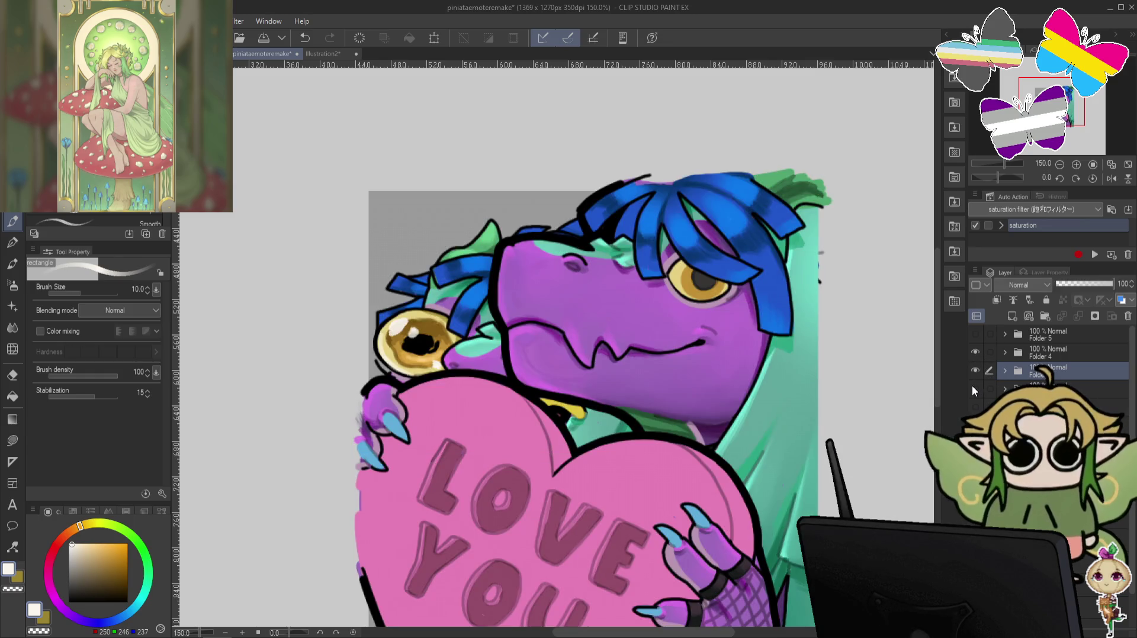
click(974, 370)
click(1005, 353)
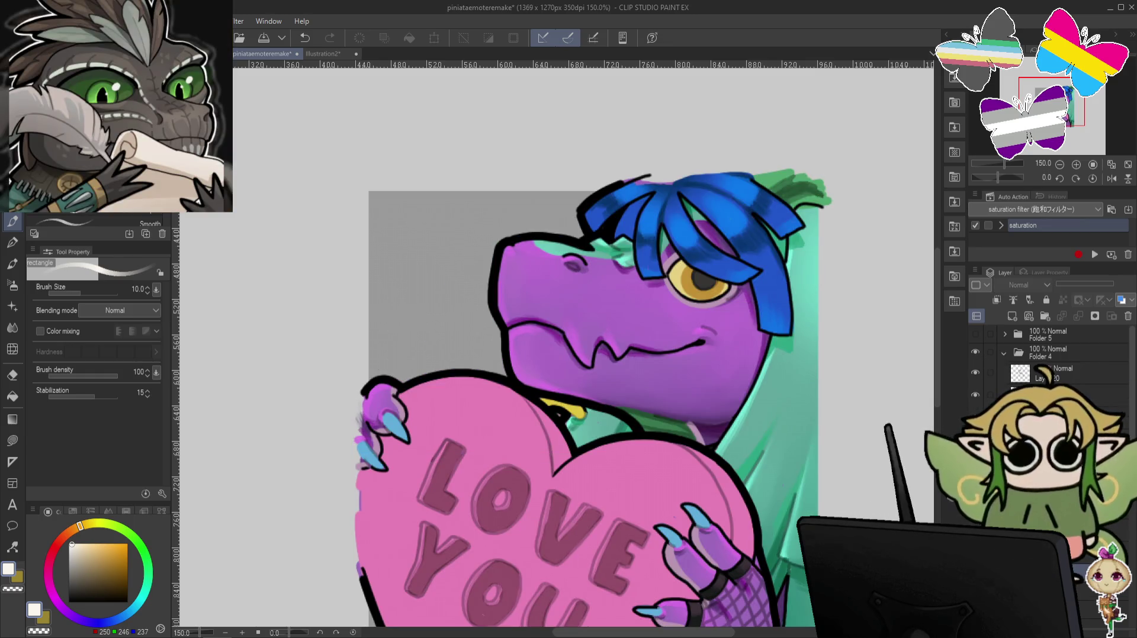
Toggle Folder 4's hair and claw layers off and on to inspect beneath them.
click(975, 413)
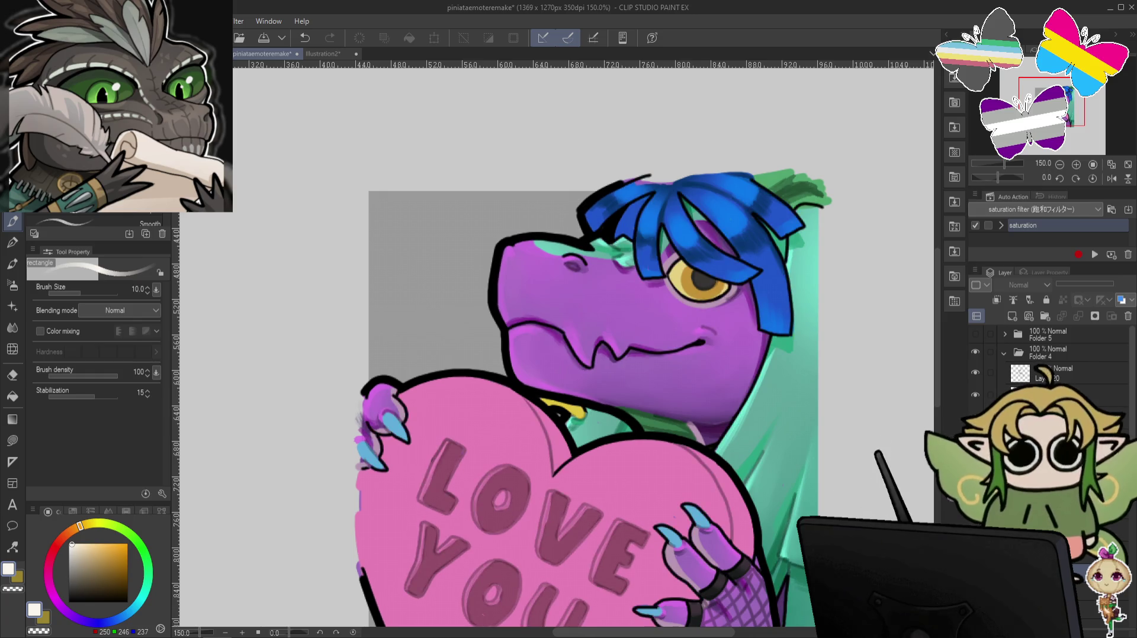
click(975, 412)
click(975, 431)
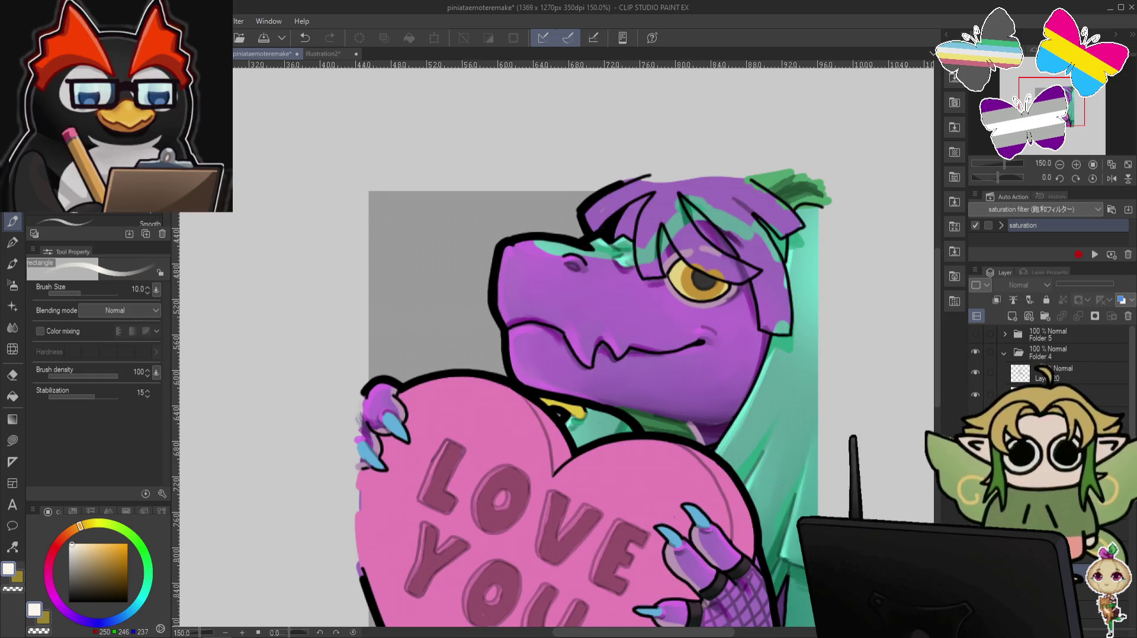
click(976, 412)
click(975, 413)
click(976, 412)
click(975, 413)
click(997, 361)
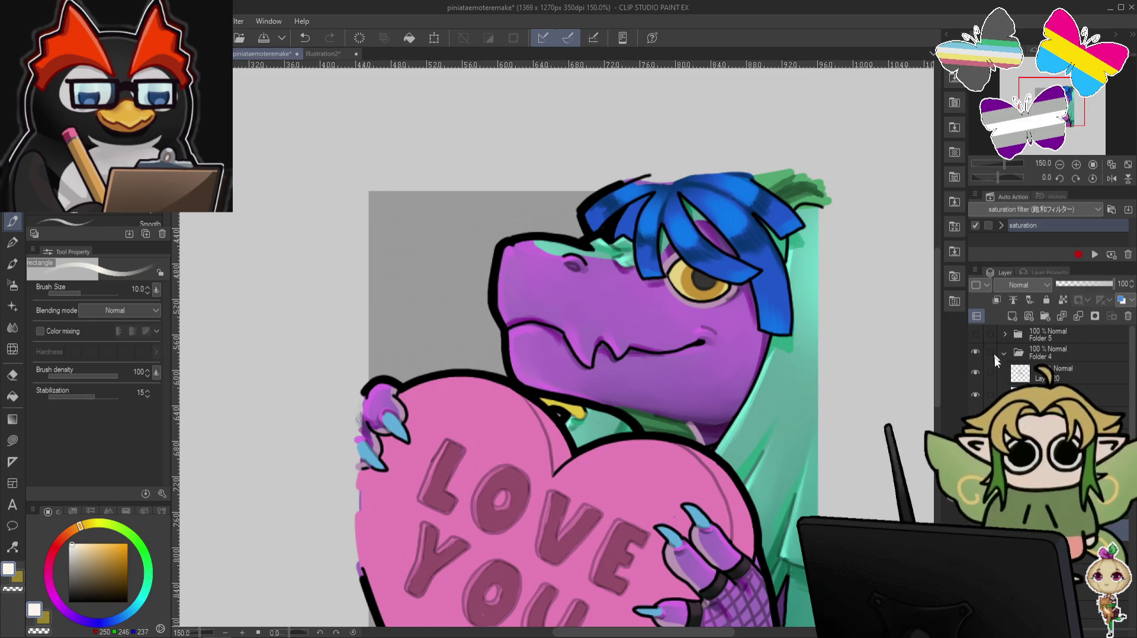
scroll(997, 362, down, 2)
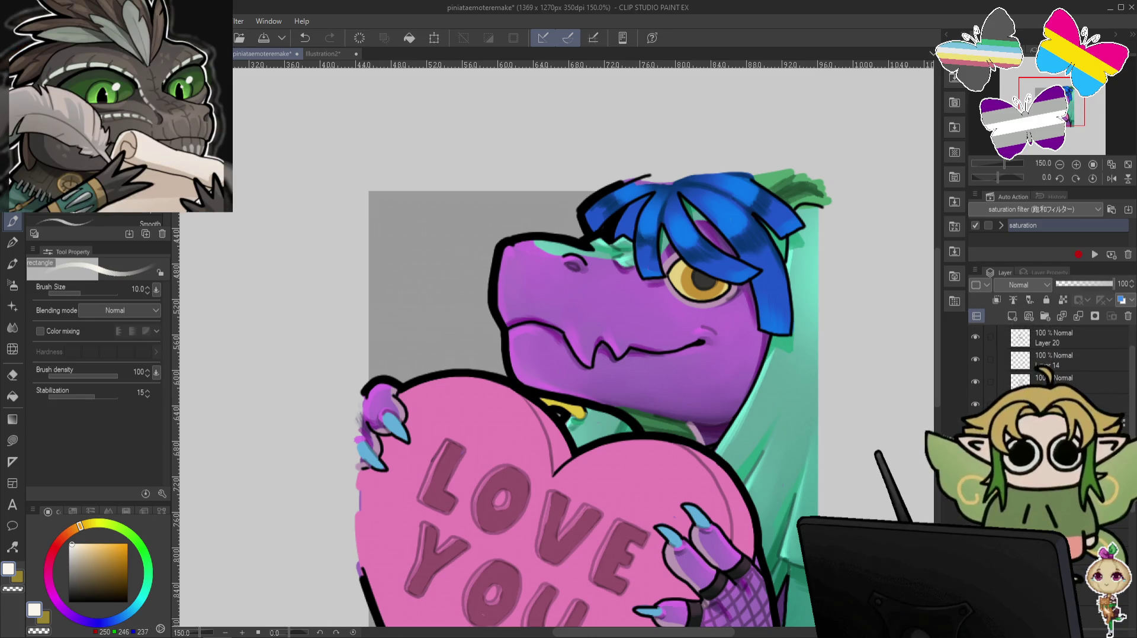
Show the back hair layer, hide Folder 4, and sample the dark yellow eye-ring colour.
click(976, 404)
scroll(1132, 426, up, 2)
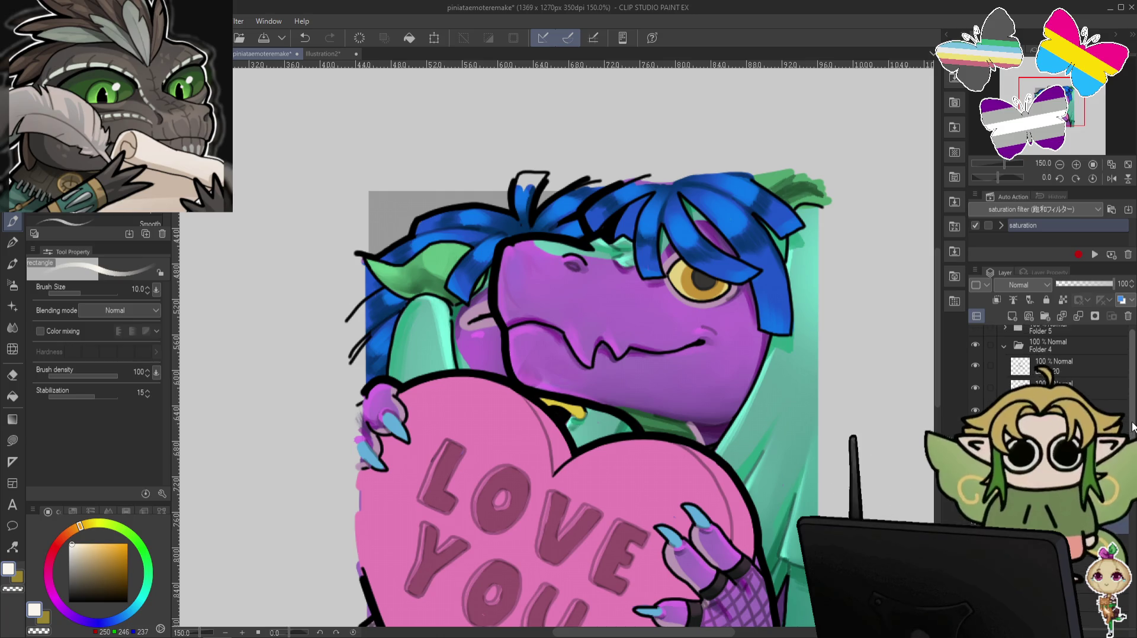
scroll(1132, 426, down, 1)
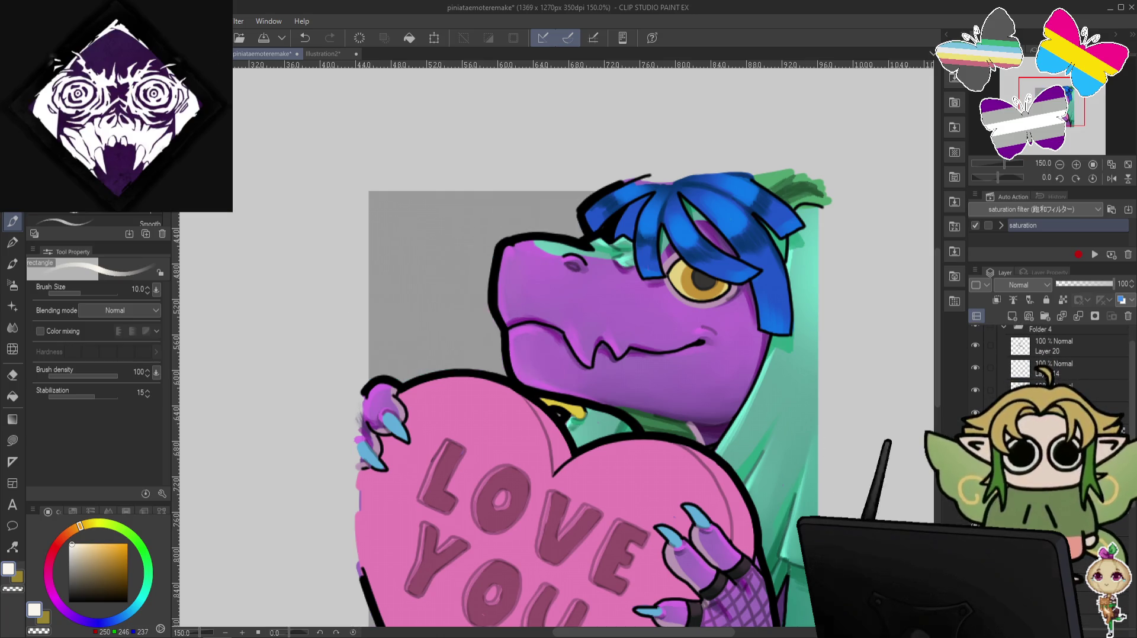
click(975, 413)
scroll(1133, 426, up, 1)
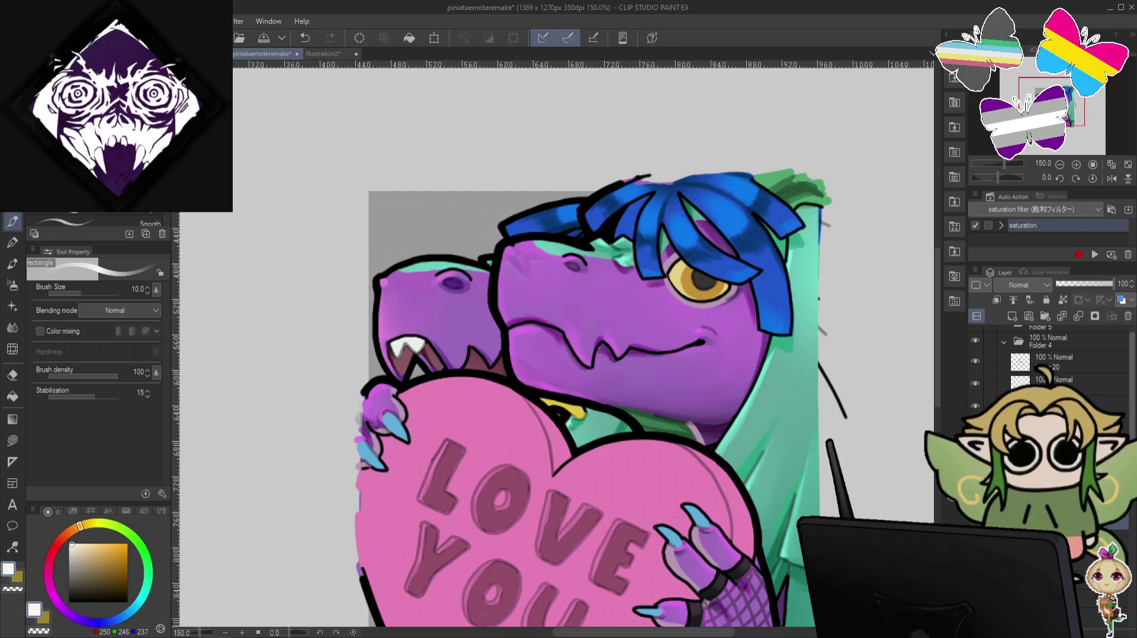
click(975, 341)
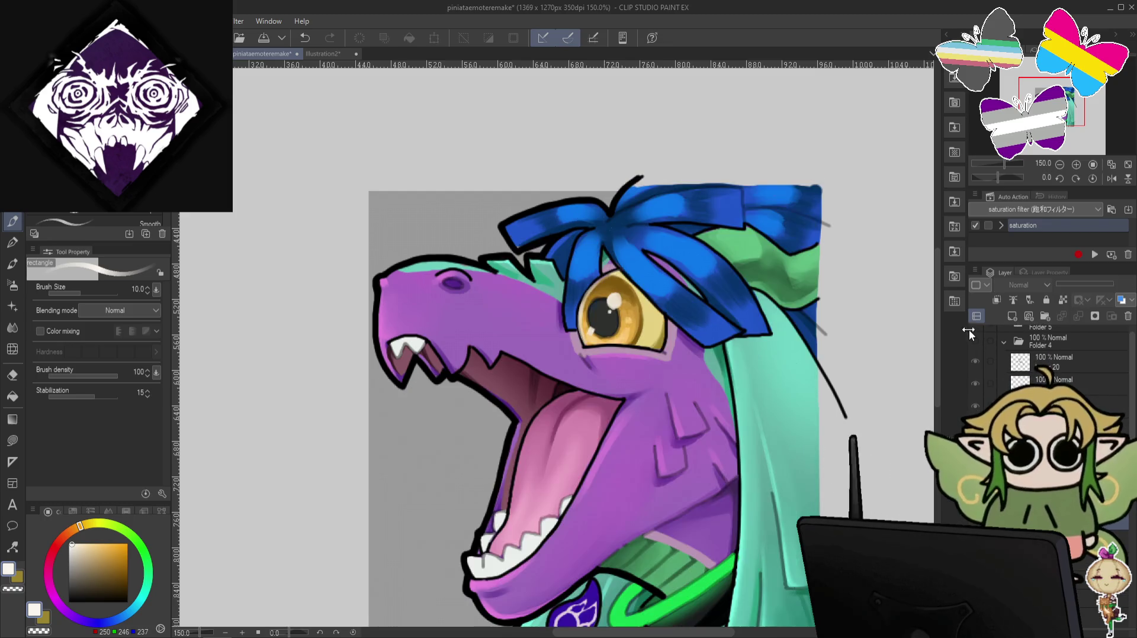
alt+click(664, 337)
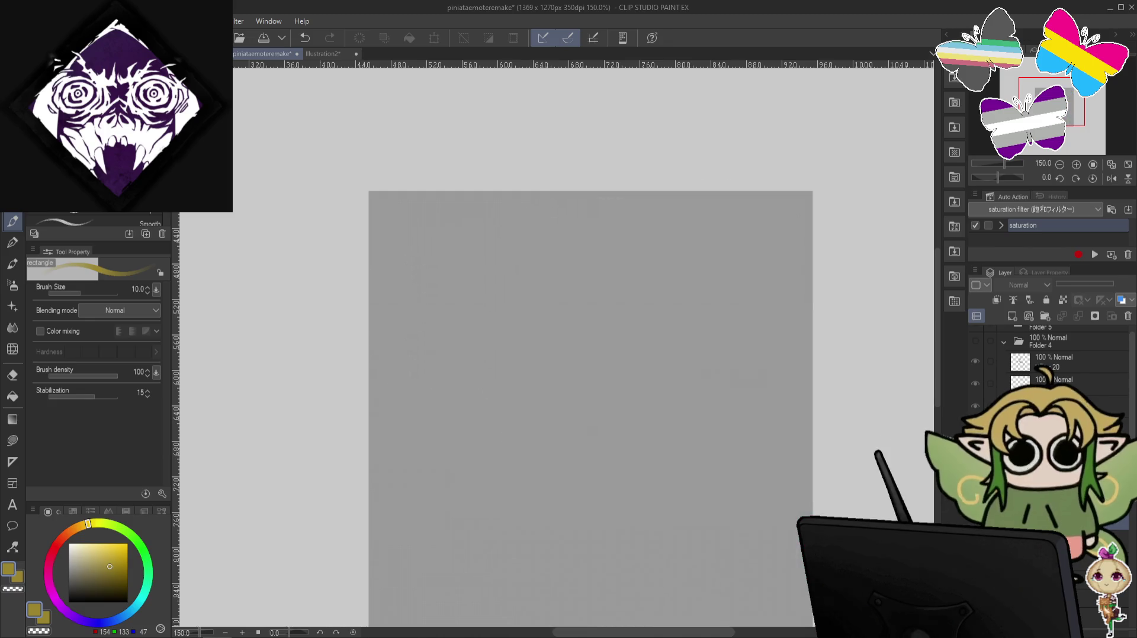
Shrink the brush to 6 and sample darker orange and gold from the dragon's eye.
click(975, 341)
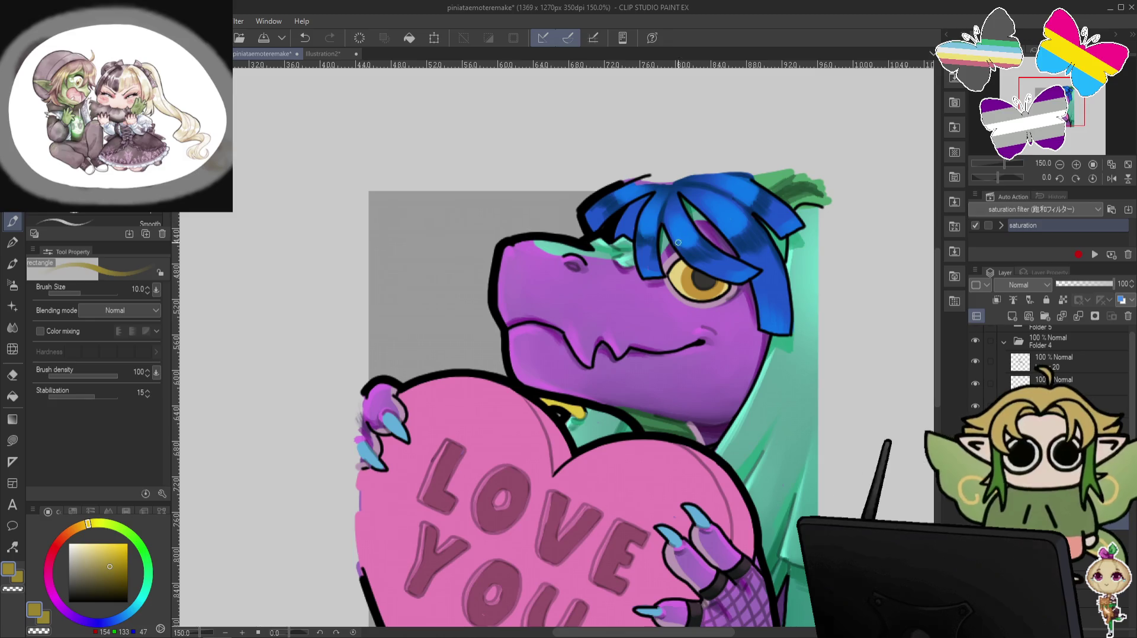
key(bracketleft)
key(bracketleft)
key(bracketleft)
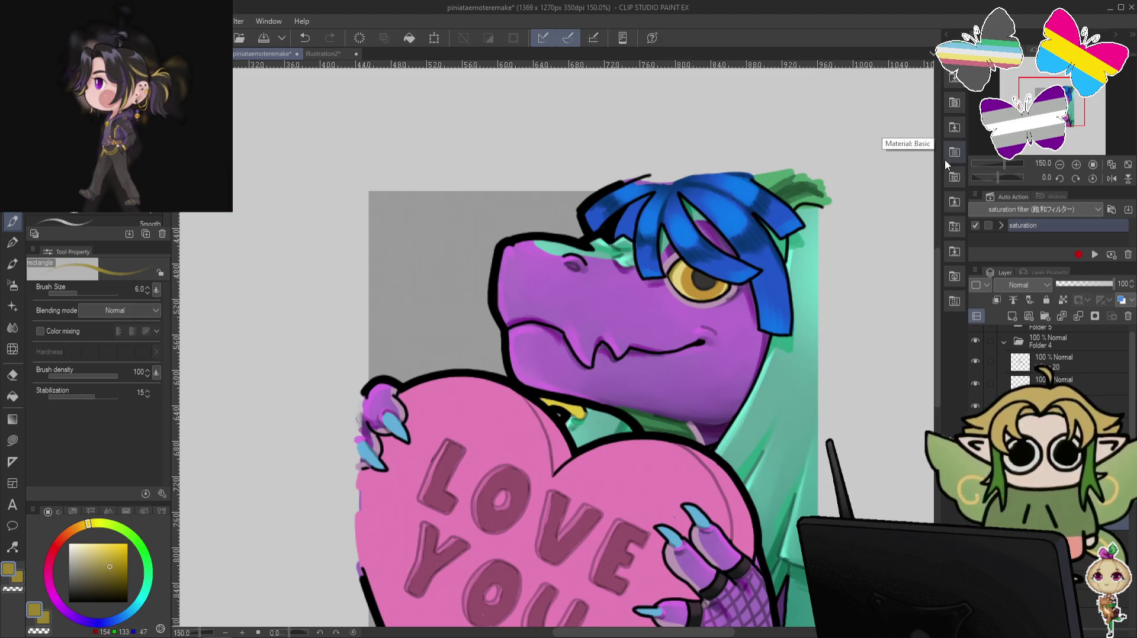
click(975, 340)
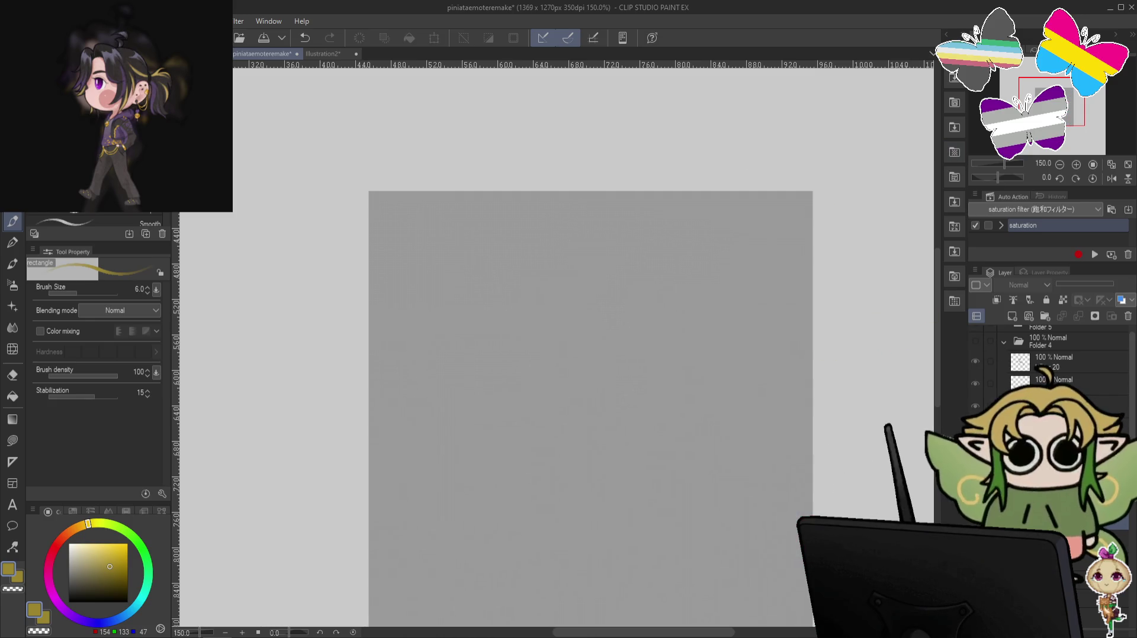
click(975, 341)
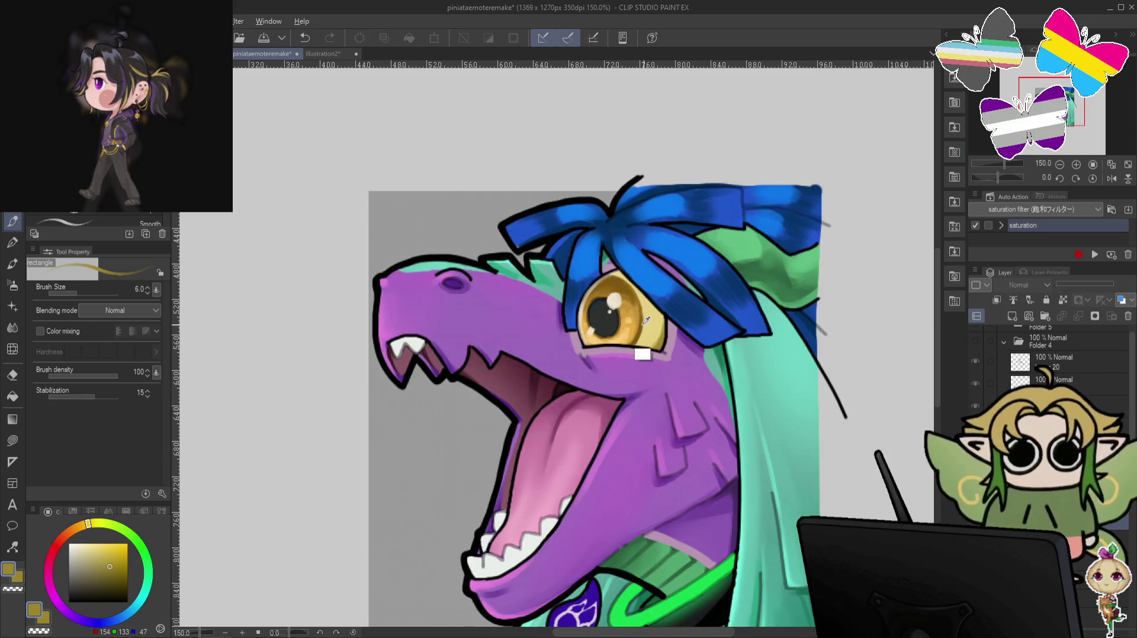
alt+click(630, 285)
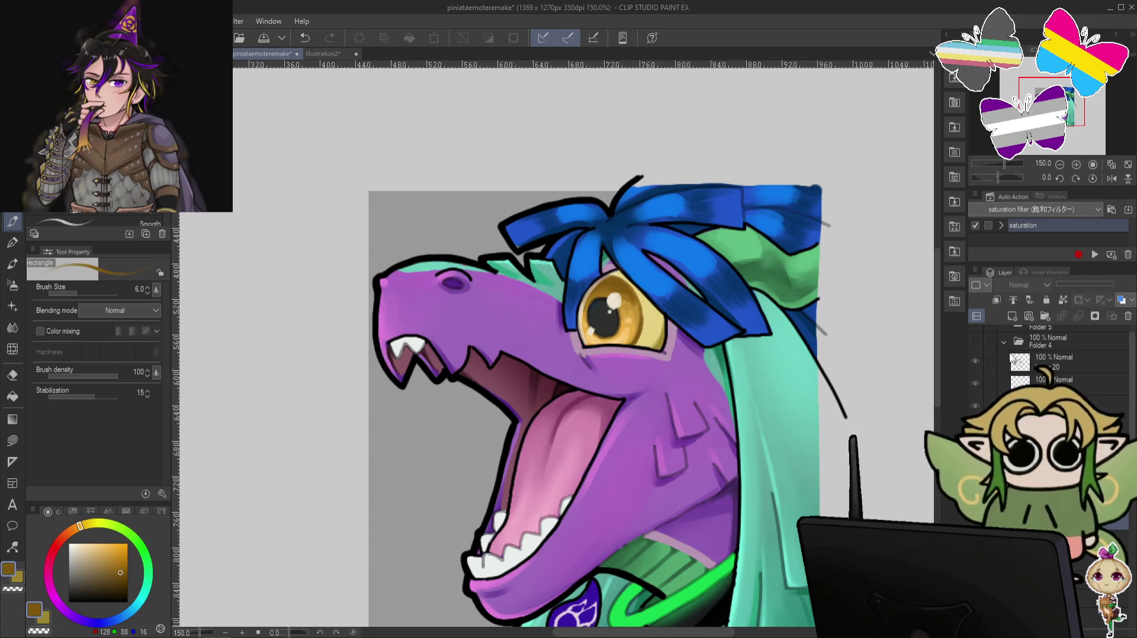
click(975, 340)
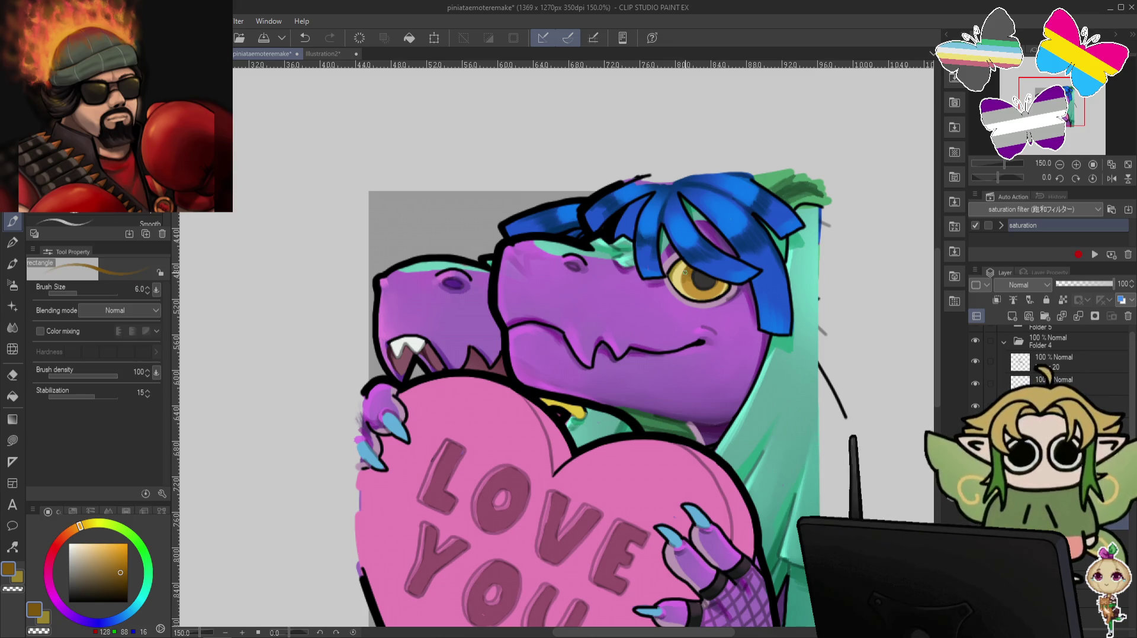
click(974, 341)
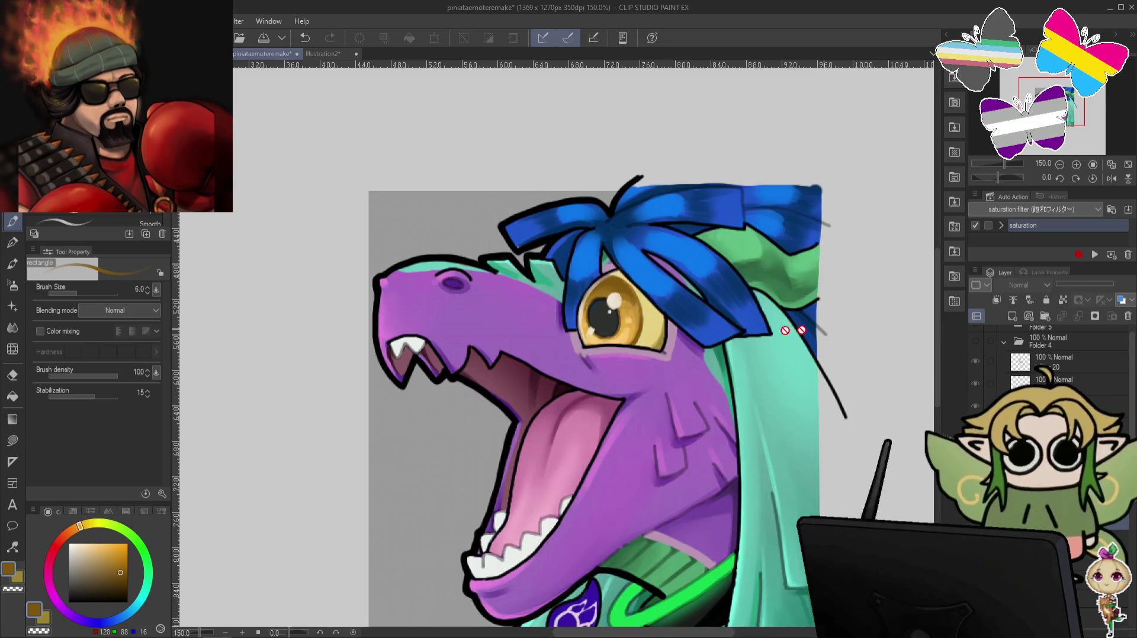
alt+click(634, 335)
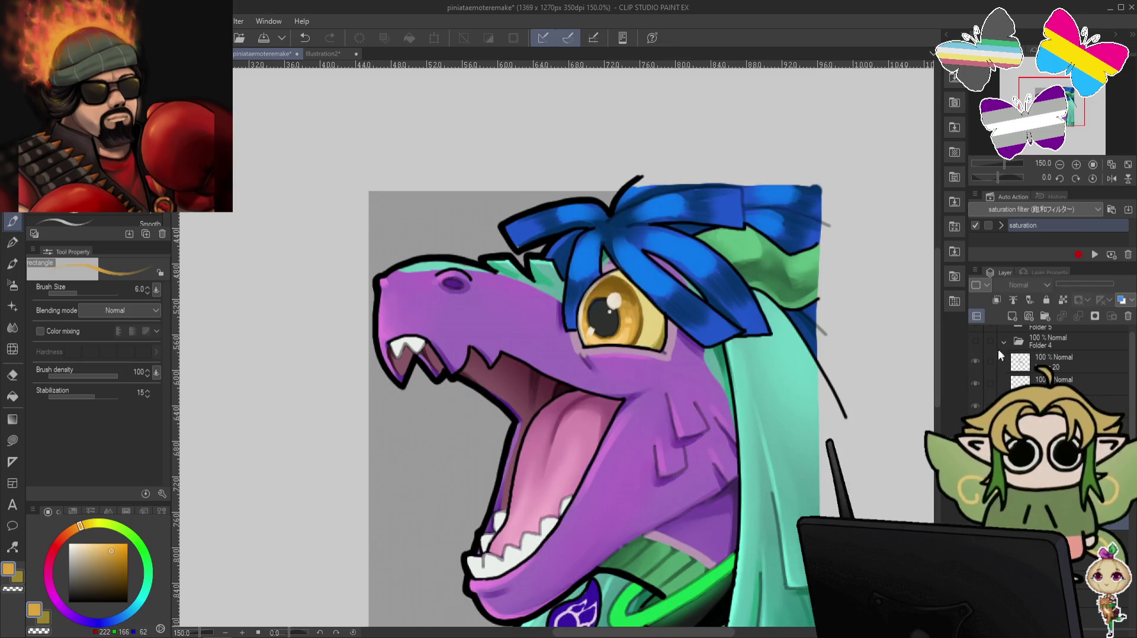
click(975, 341)
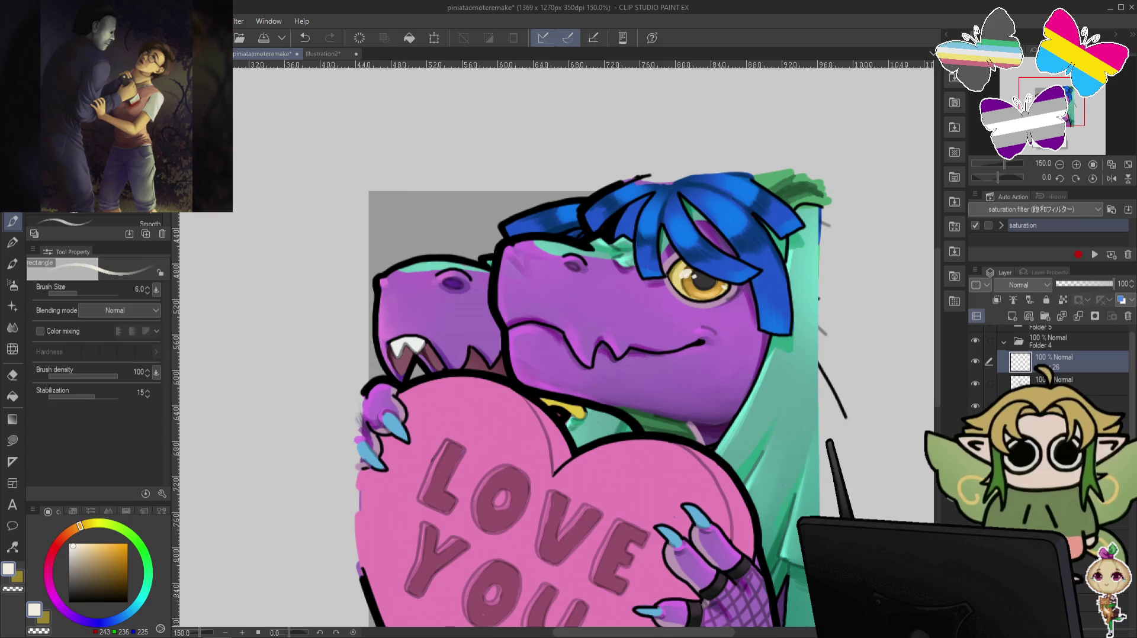
Undo away the extra rear dragon head, hide Folder 4, and show the open-mouthed dragon folder.
key(ctrl+z)
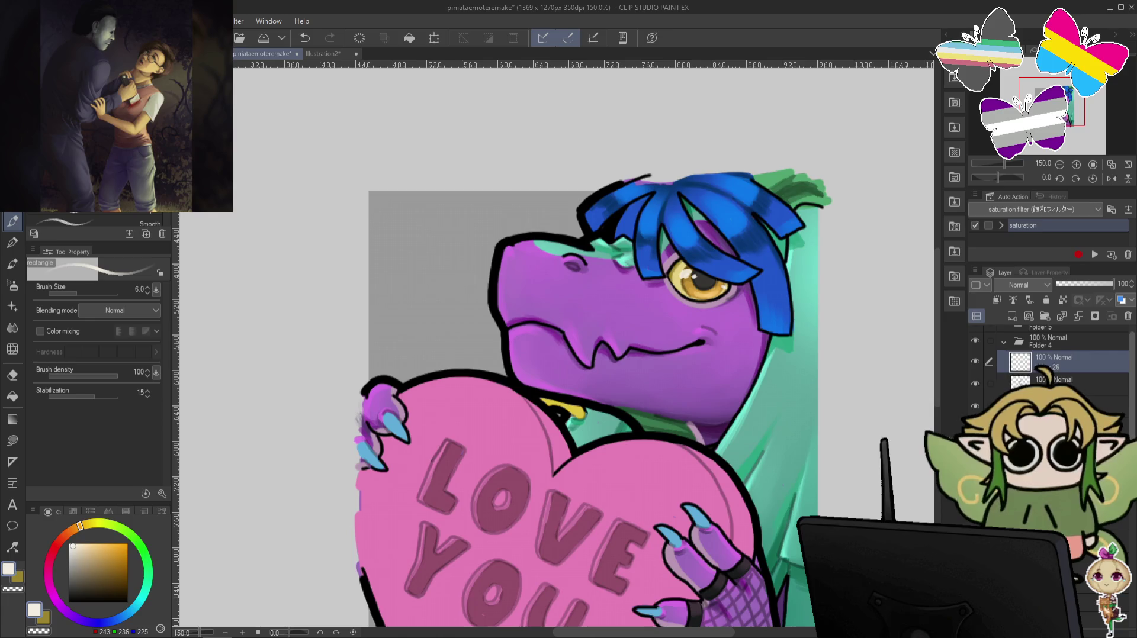
scroll(1111, 392, up, 1)
click(974, 333)
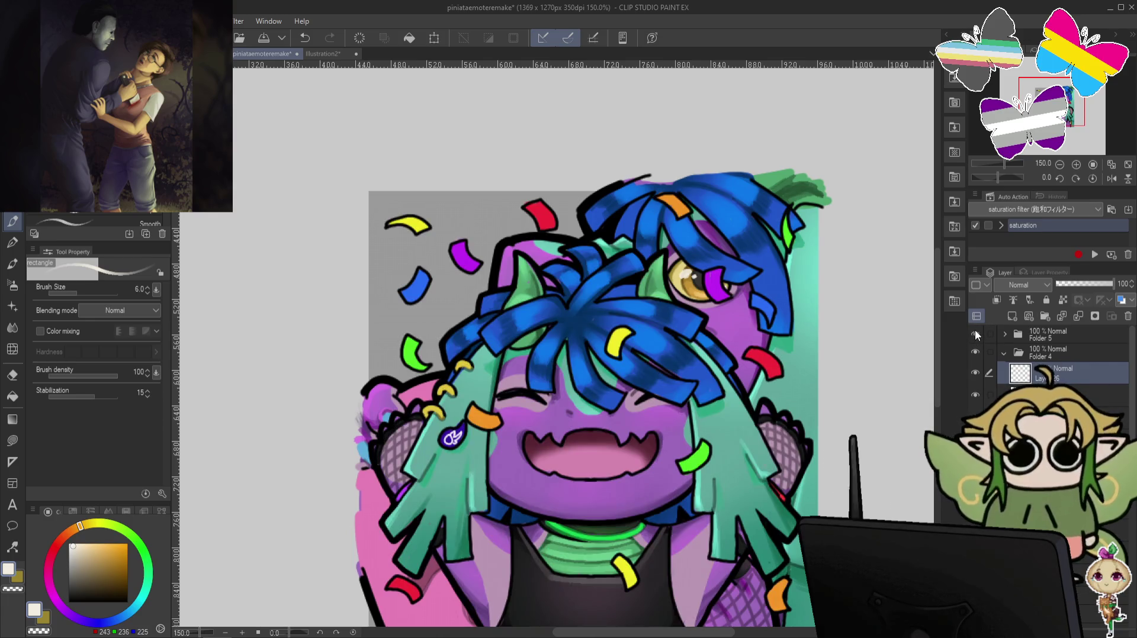
click(974, 331)
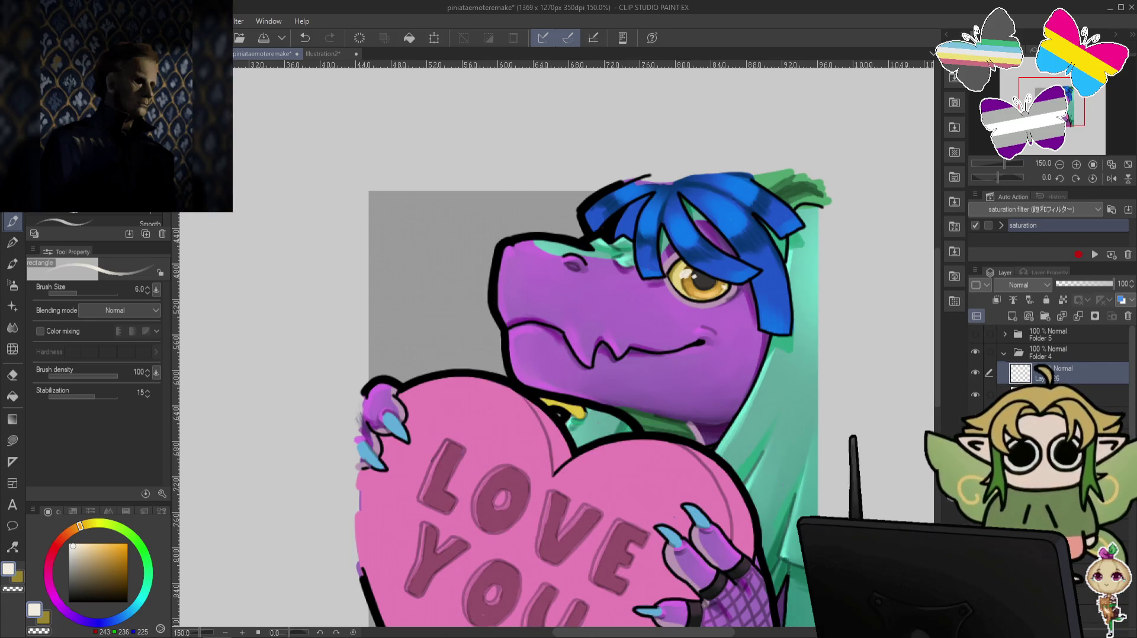
scroll(1131, 398, down, 1)
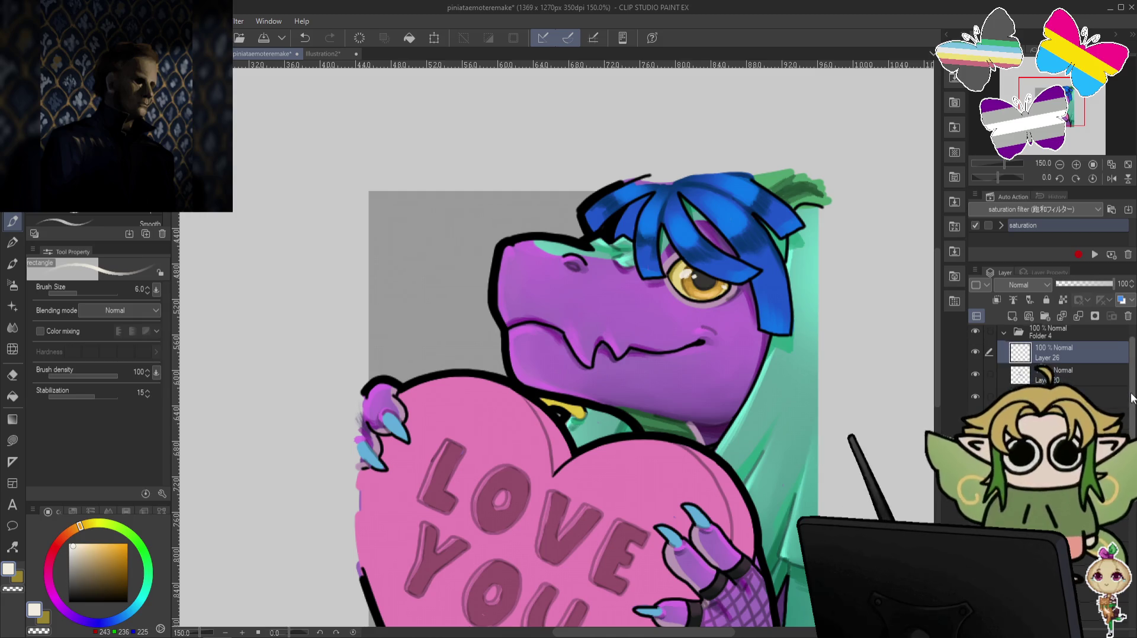
click(1003, 333)
click(975, 392)
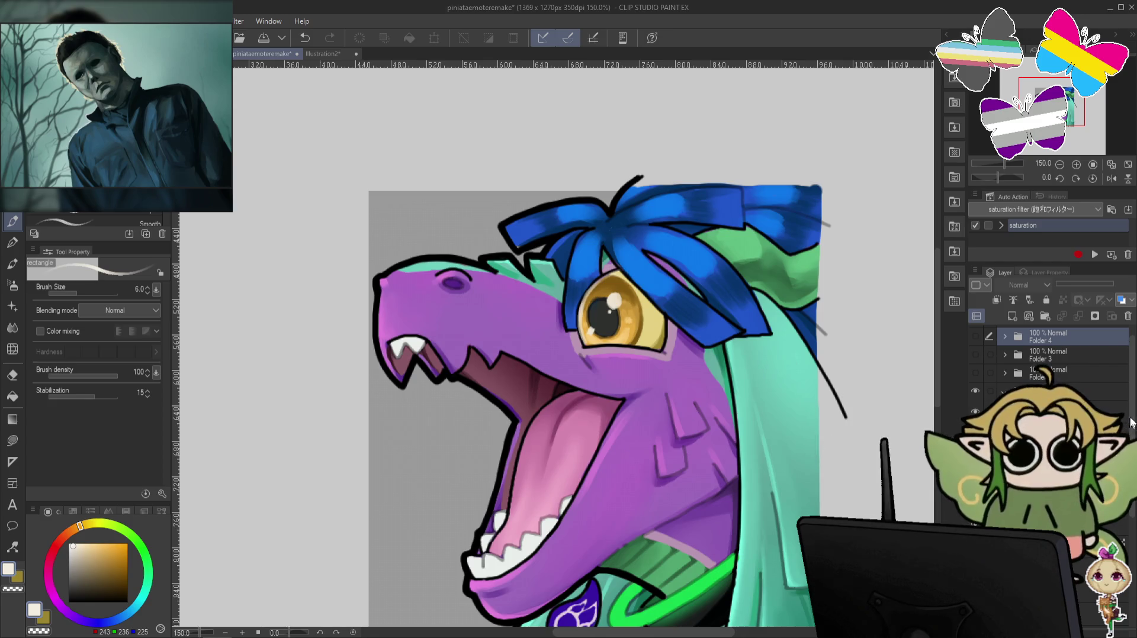
Sample mauve from the dragon's face, pick a darker mauve, and set the brush to 15.
scroll(1053, 361, down, 3)
scroll(1048, 361, up, 1)
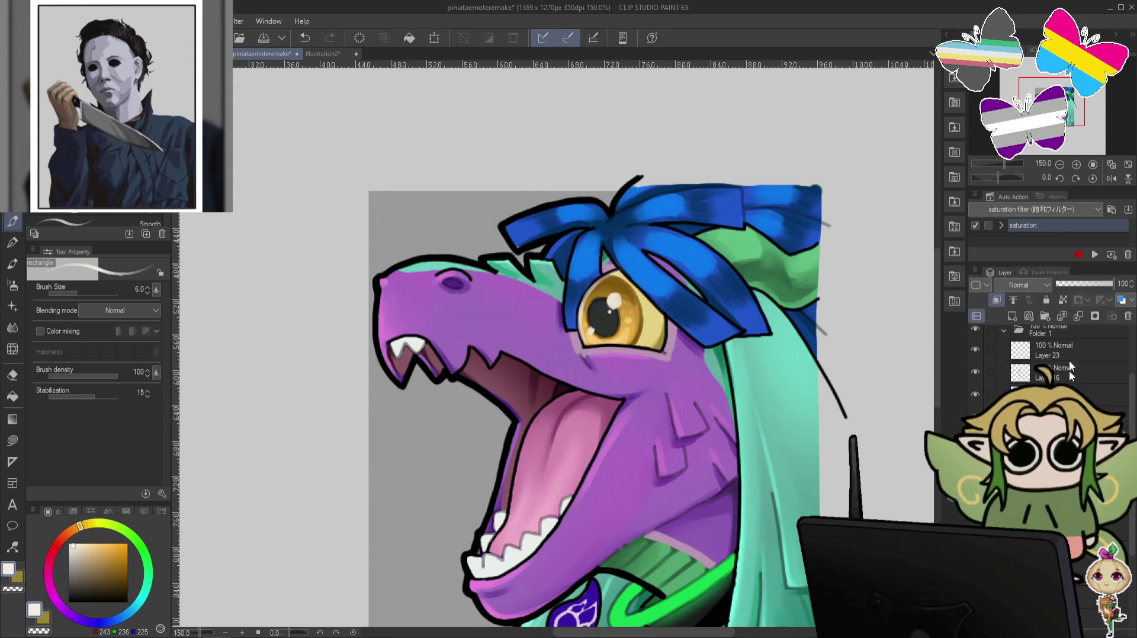
alt+click(673, 337)
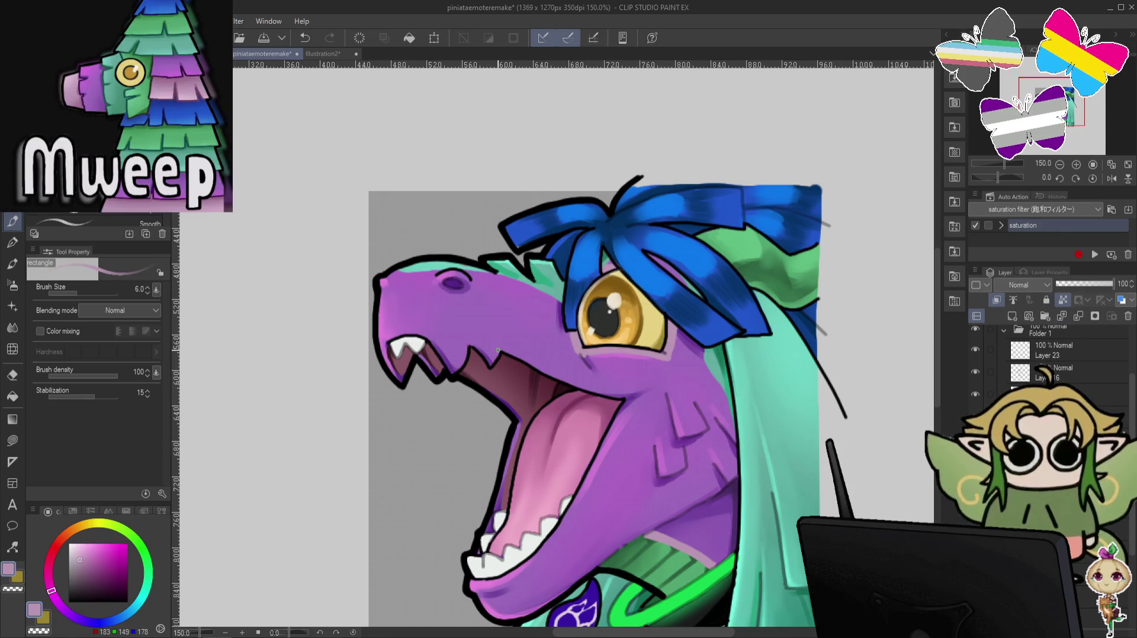
key(bracketright)
key(bracketright)
click(90, 569)
click(49, 579)
key(bracketright)
key(bracketright)
key(bracketright)
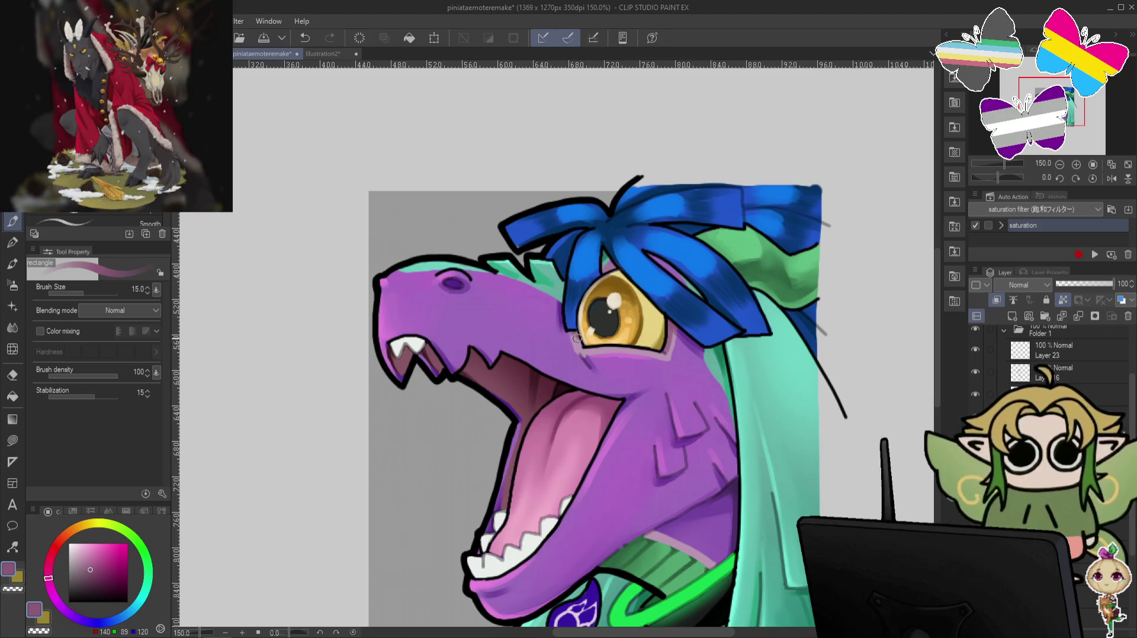
Shade around the eye with a deeper sampled mauve, zoom out to 100%, and hide the emote.
scroll(770, 296, down, 1)
scroll(667, 424, down, 3)
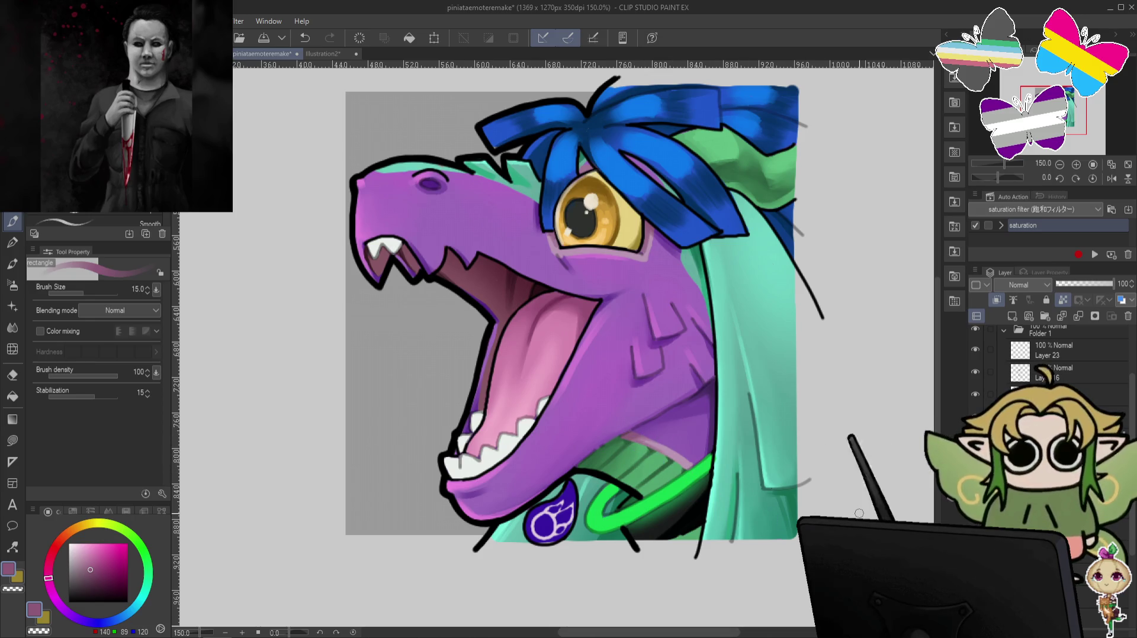
drag(628, 293, 622, 357)
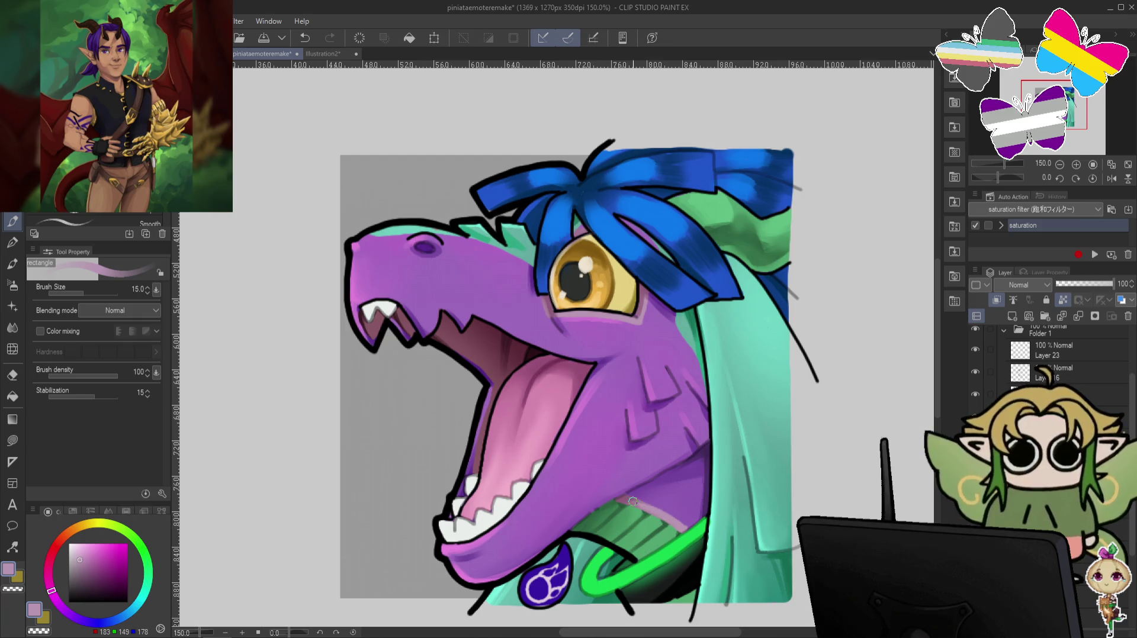
alt+click(645, 294)
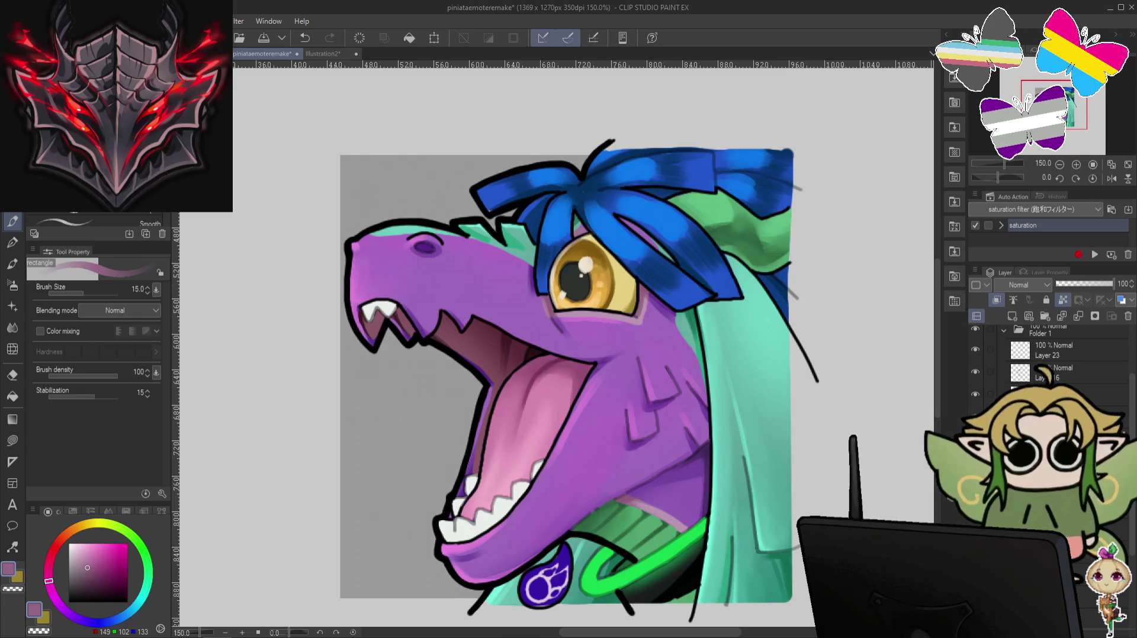
key(ctrl+minus)
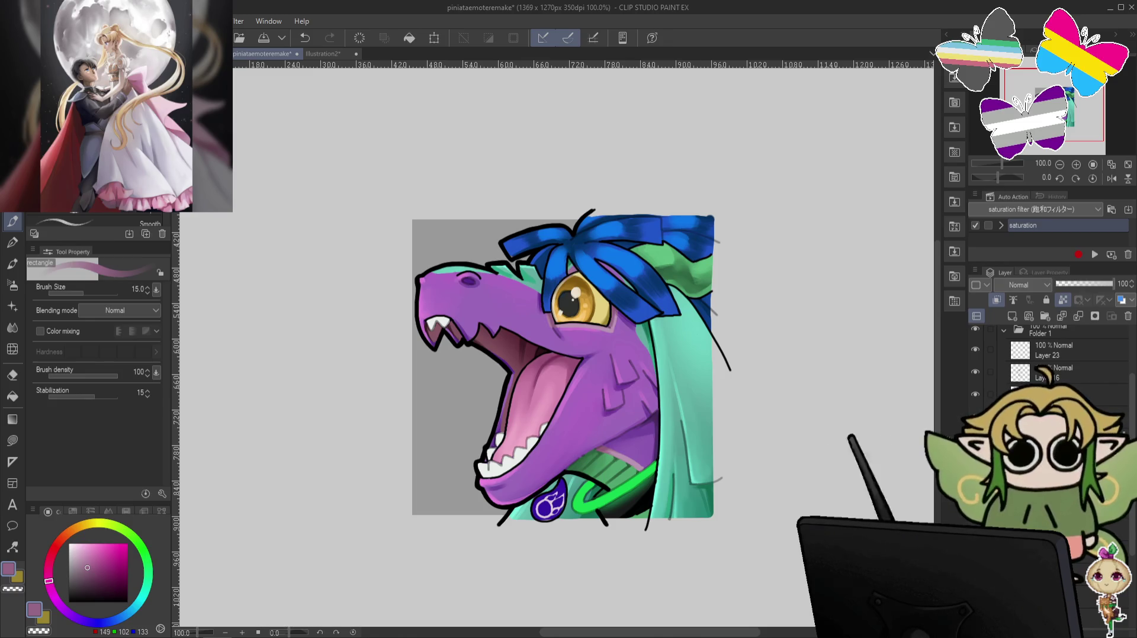
scroll(1131, 427, up, 3)
scroll(1131, 426, up, 2)
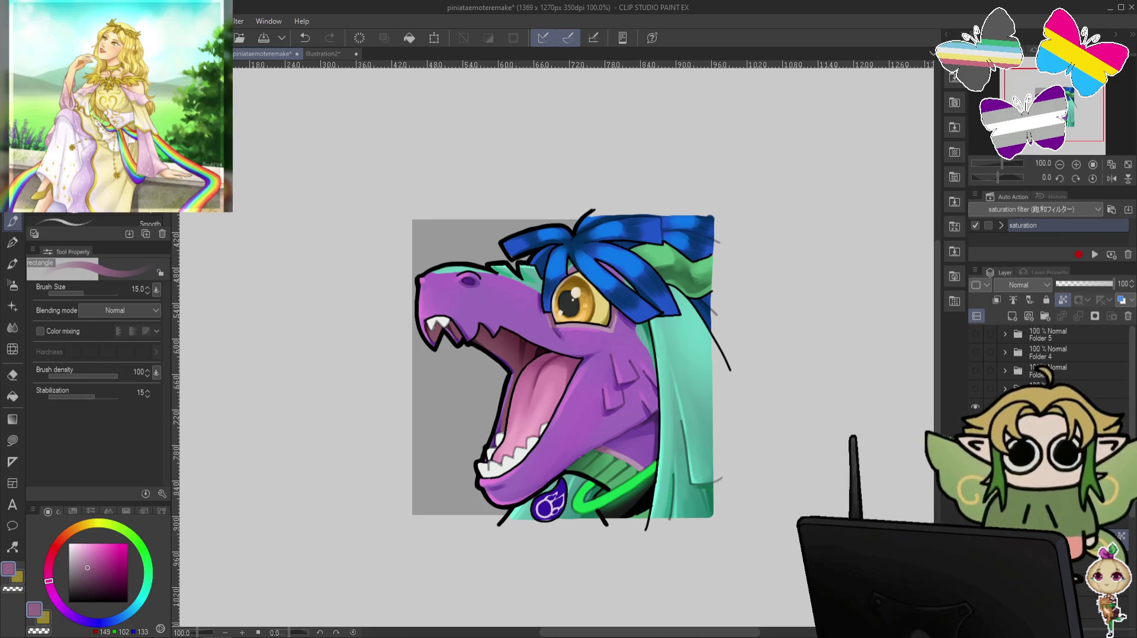
click(975, 406)
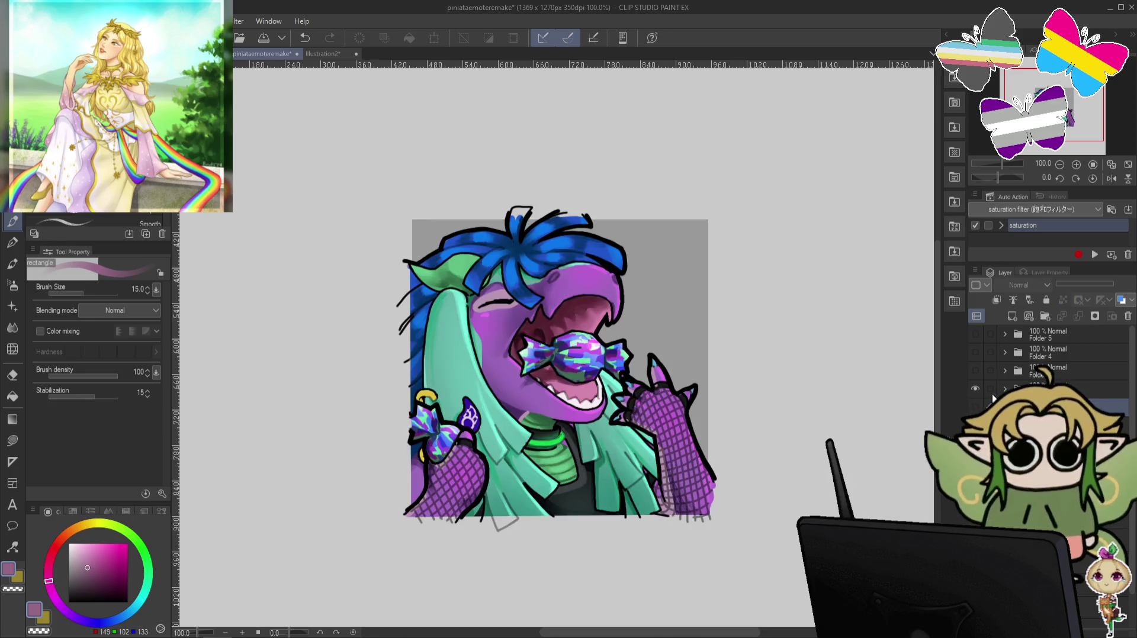
Shrink the brush to 8, undo a stroke, and paint a small mark near the candy dragon's eye.
scroll(1048, 356, down, 2)
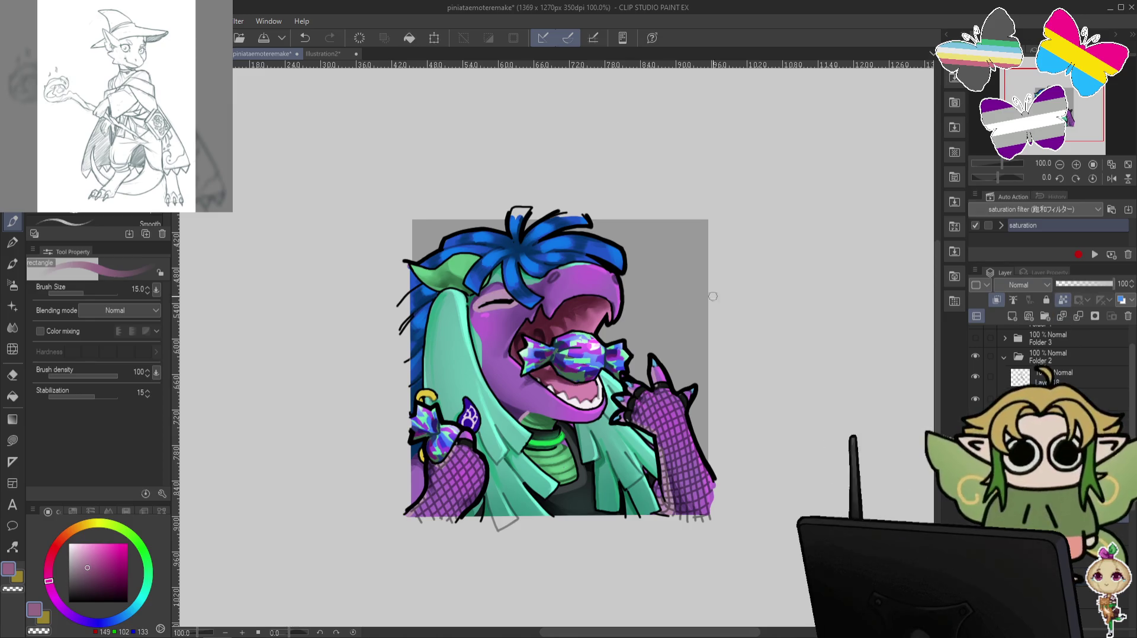
scroll(483, 292, up, 2)
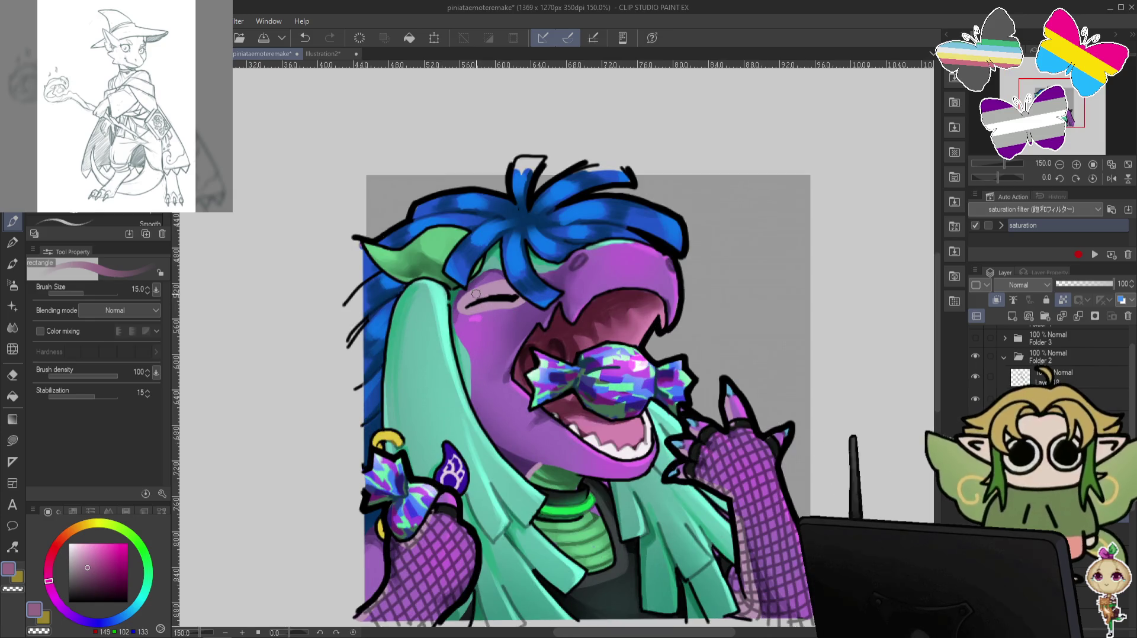
key(bracketleft)
key(bracketleft)
key(bracketleft)
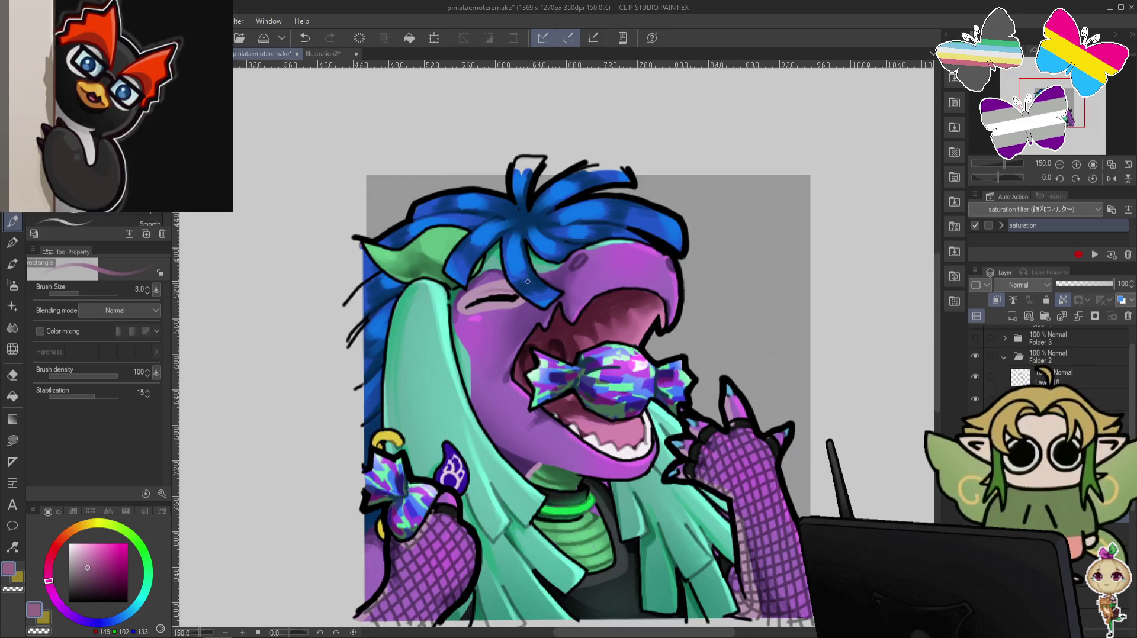
key(ctrl+z)
drag(491, 286, 506, 289)
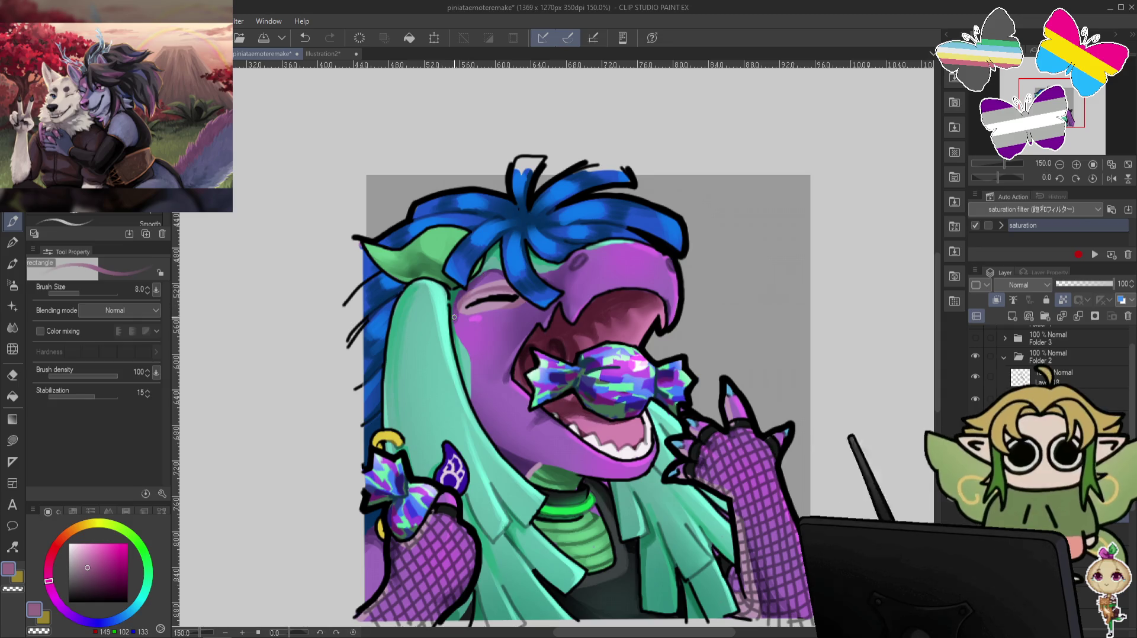
Rotate the canvas view for painting, reset it, and briefly erase before returning to pink.
key(minus)
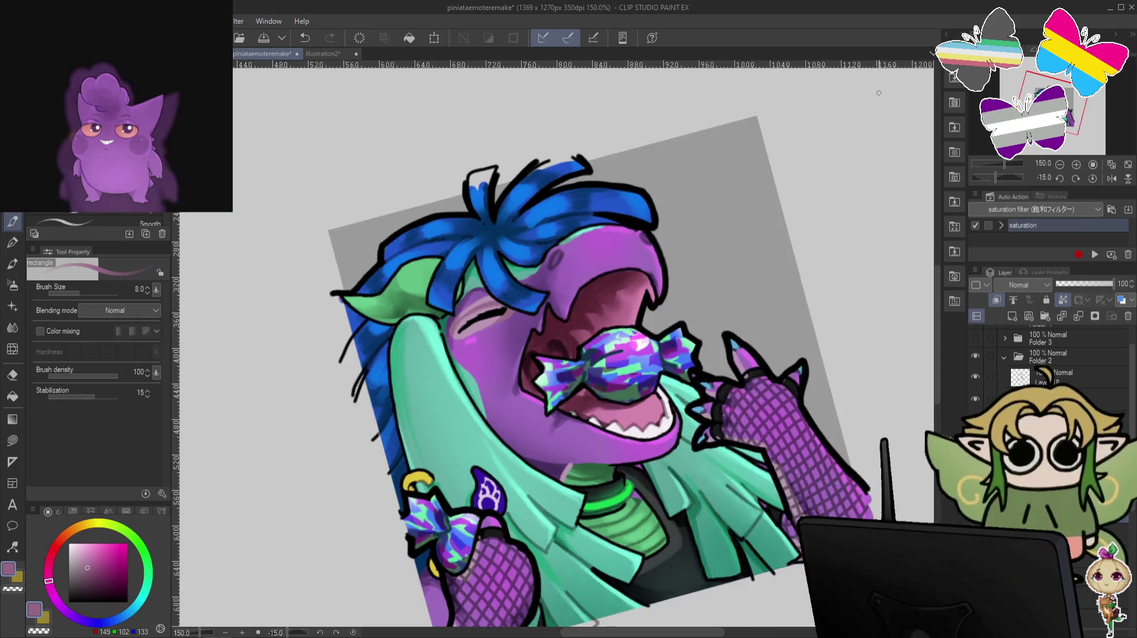
key(minus)
key(minus)
key(minus)
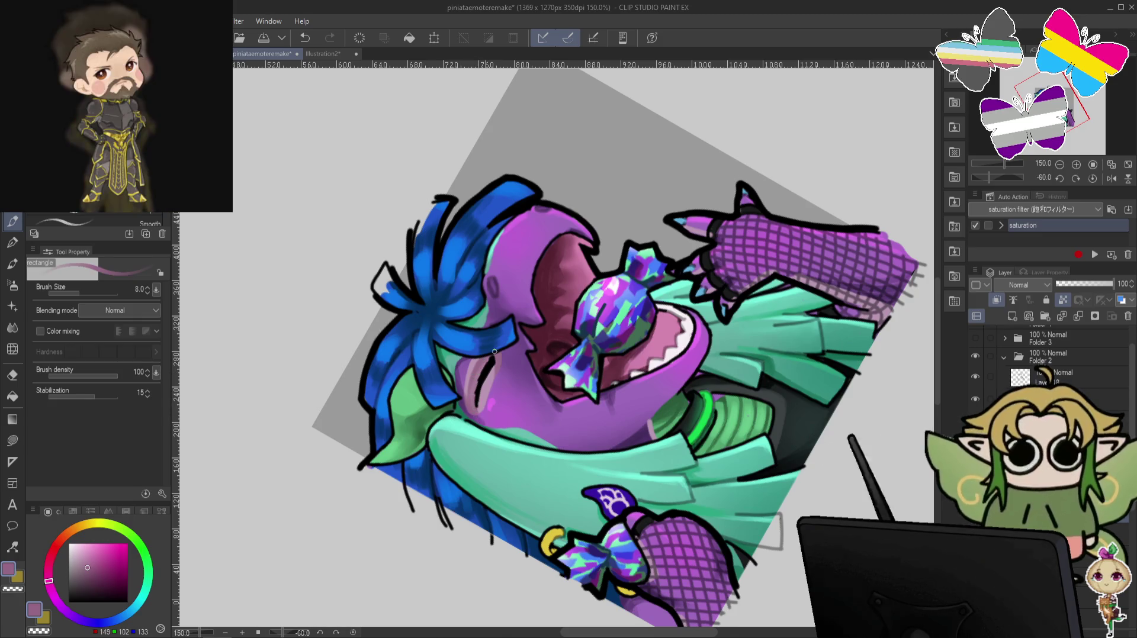
key(ctrl+at)
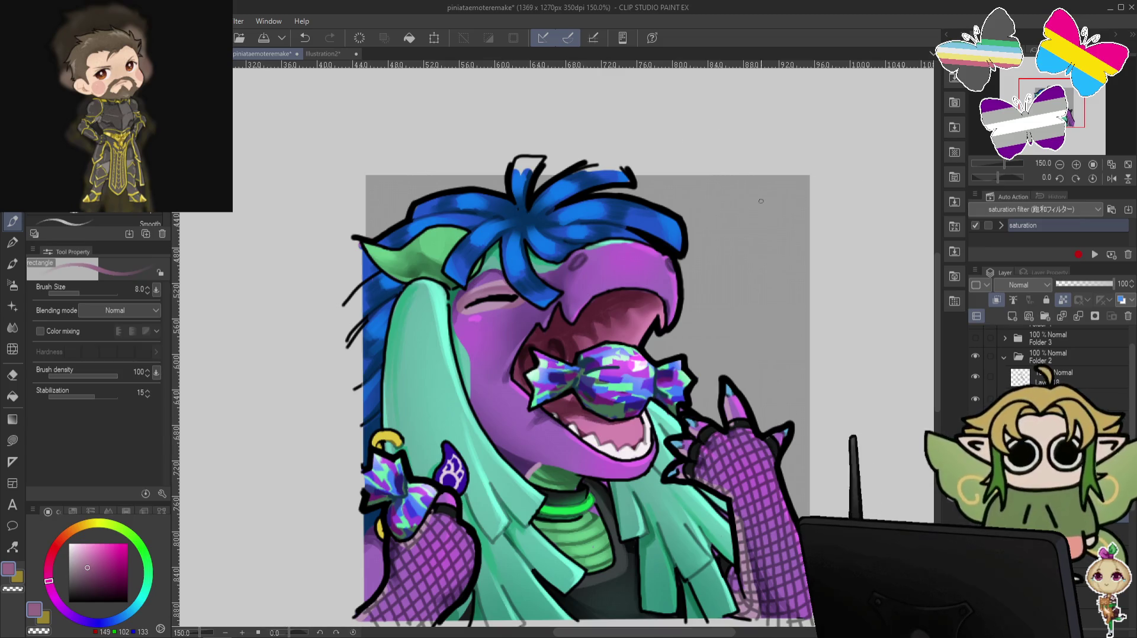
scroll(761, 201, down, 3)
scroll(709, 423, up, 3)
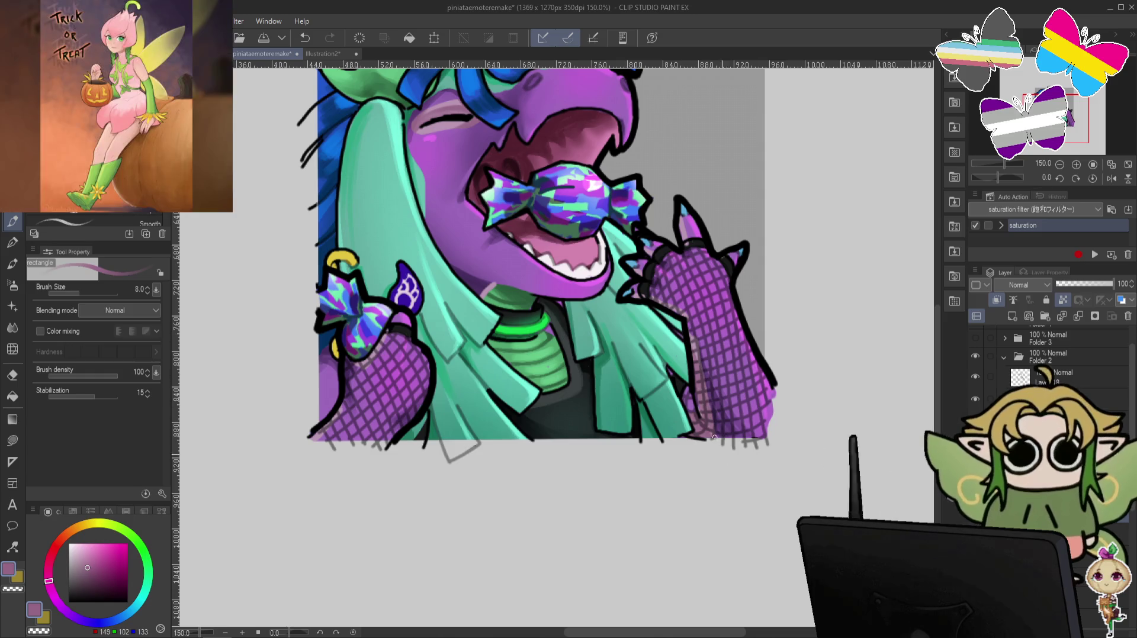
scroll(699, 390, up, 3)
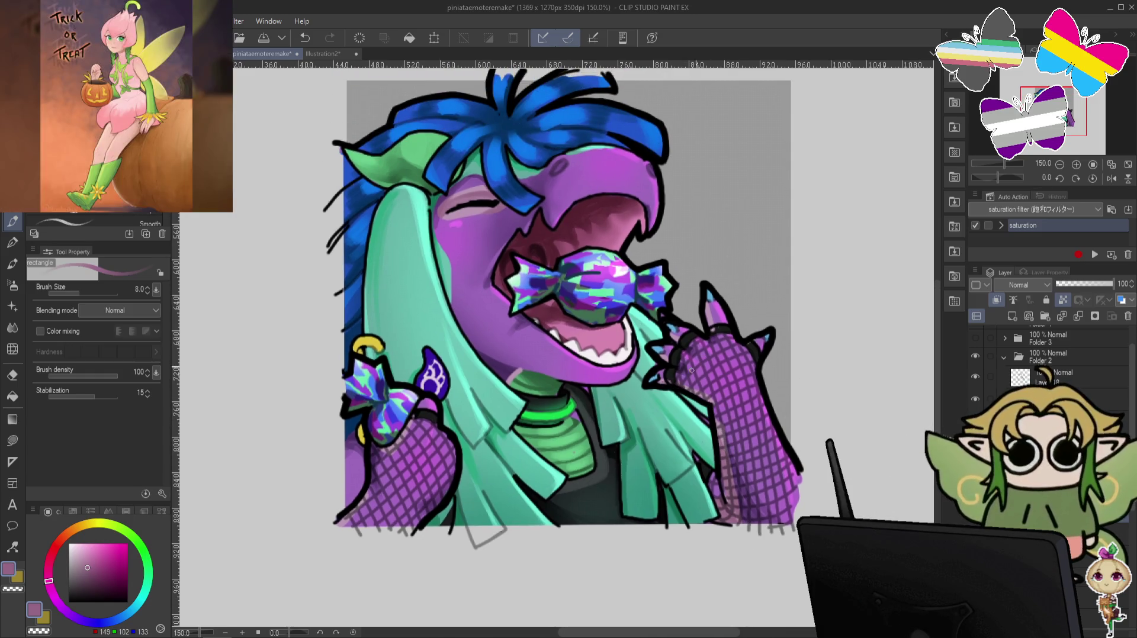
key(c)
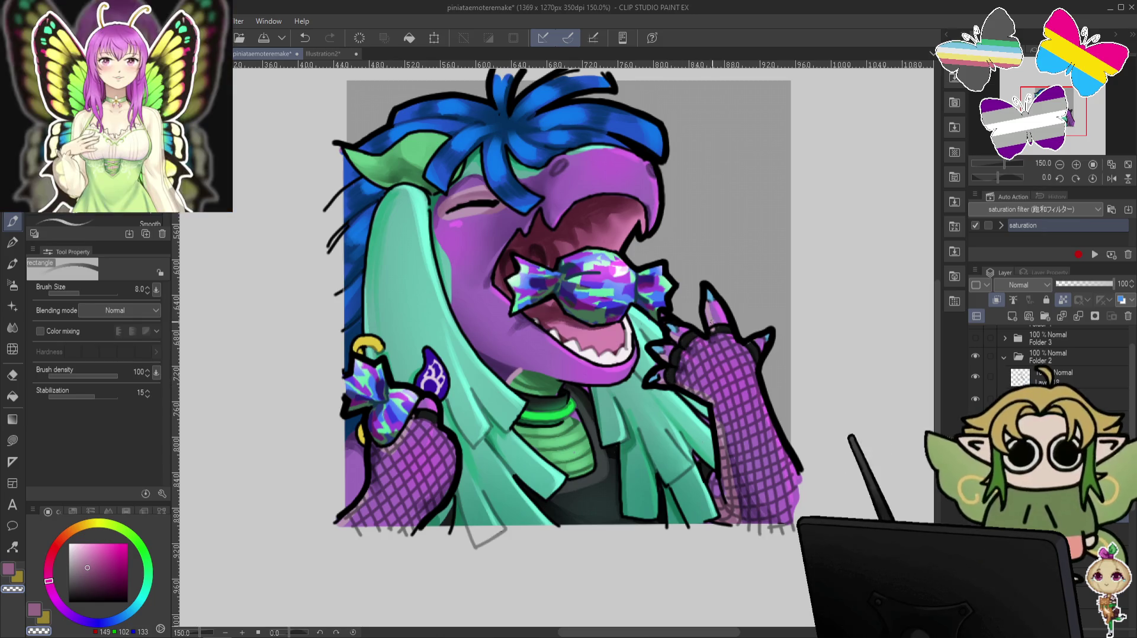
key(c)
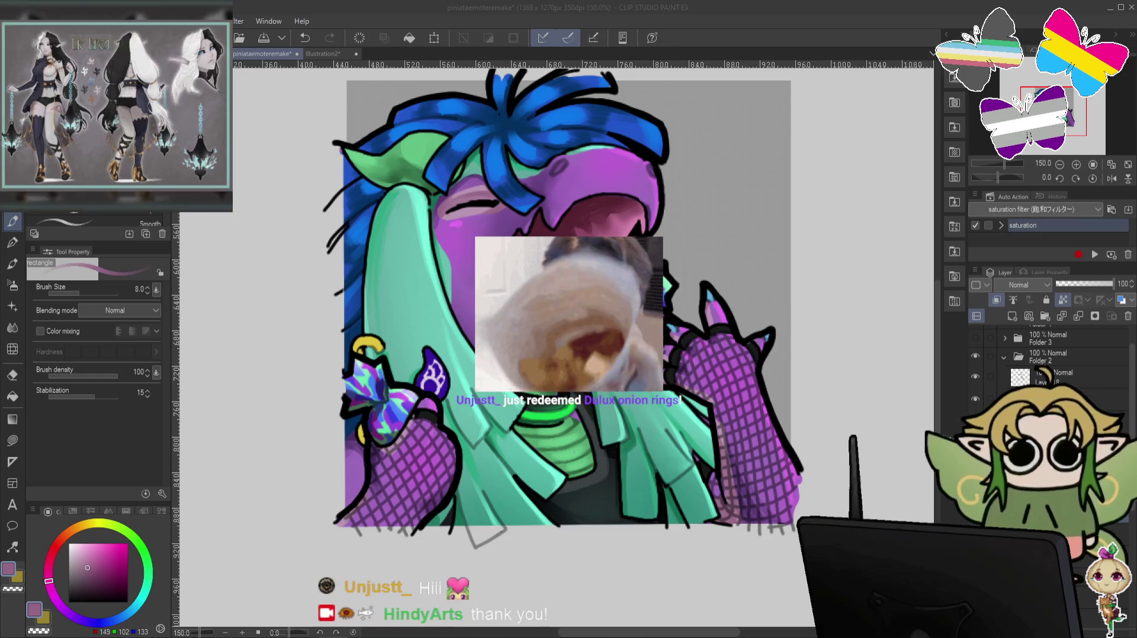
scroll(781, 231, down, 2)
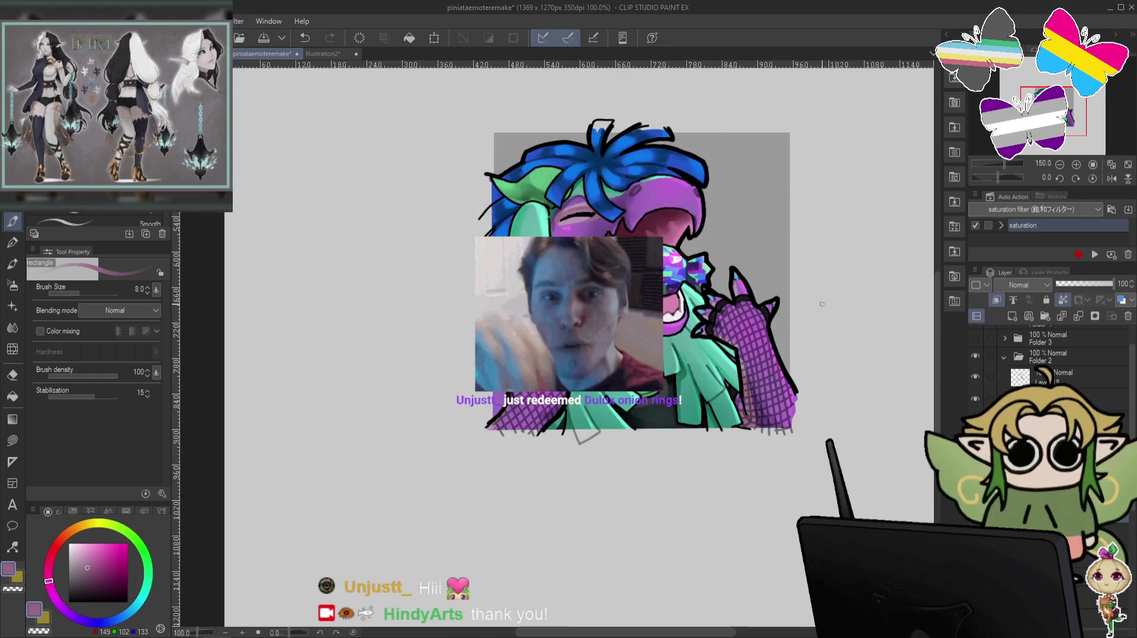
Tilt the canvas view 30 degrees and pick a lighter lavender for the face shading.
scroll(764, 342, up, 2)
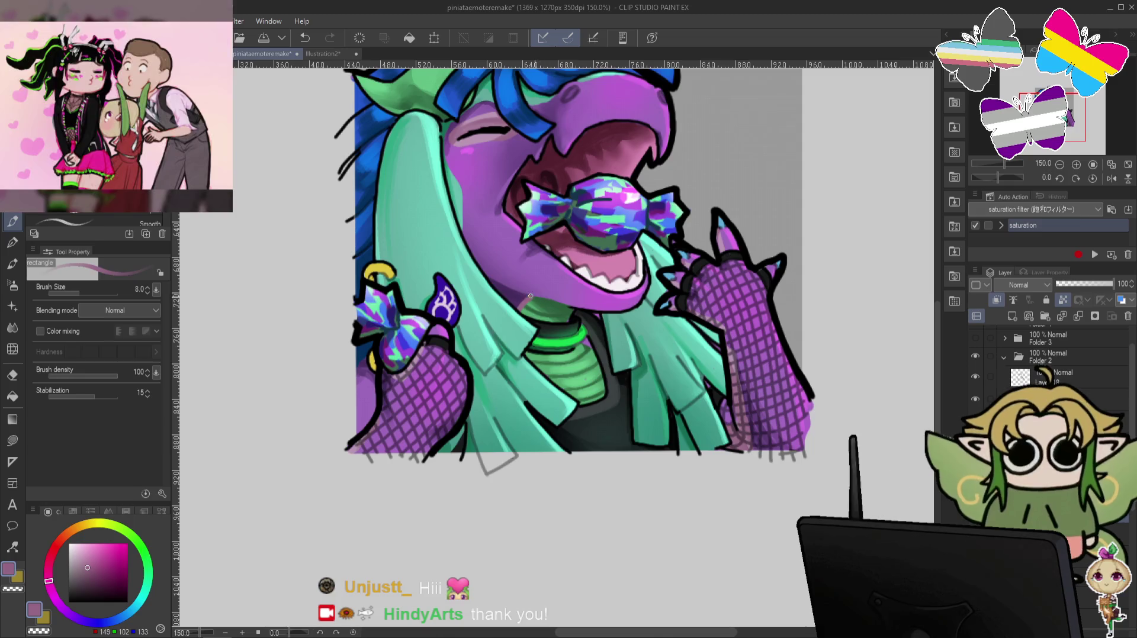
scroll(551, 326, up, 2)
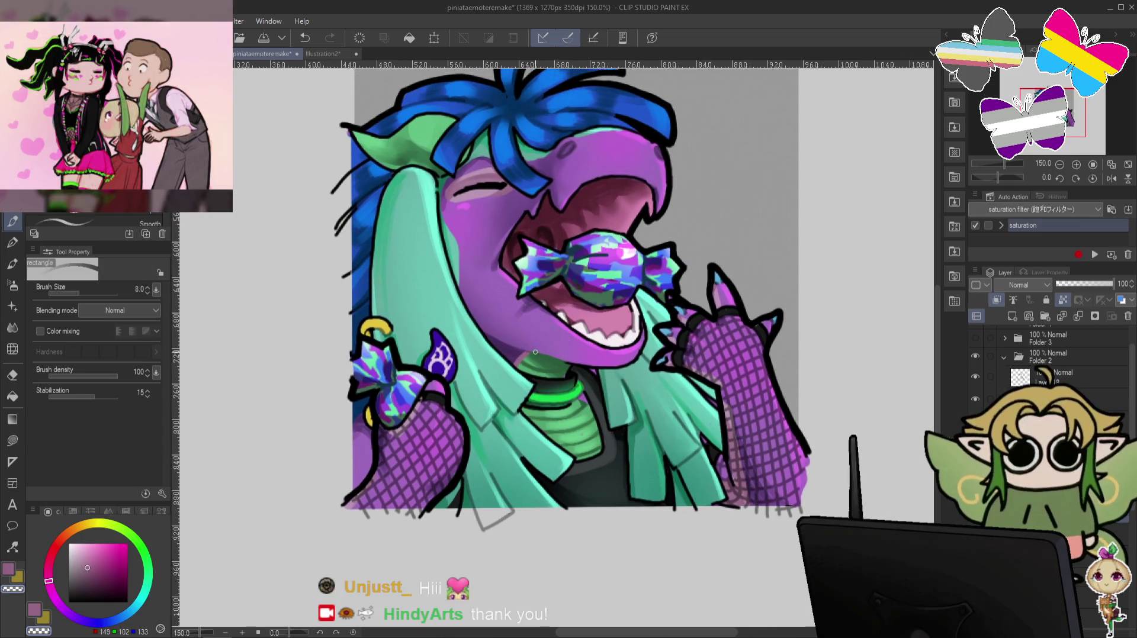
scroll(648, 250, up, 2)
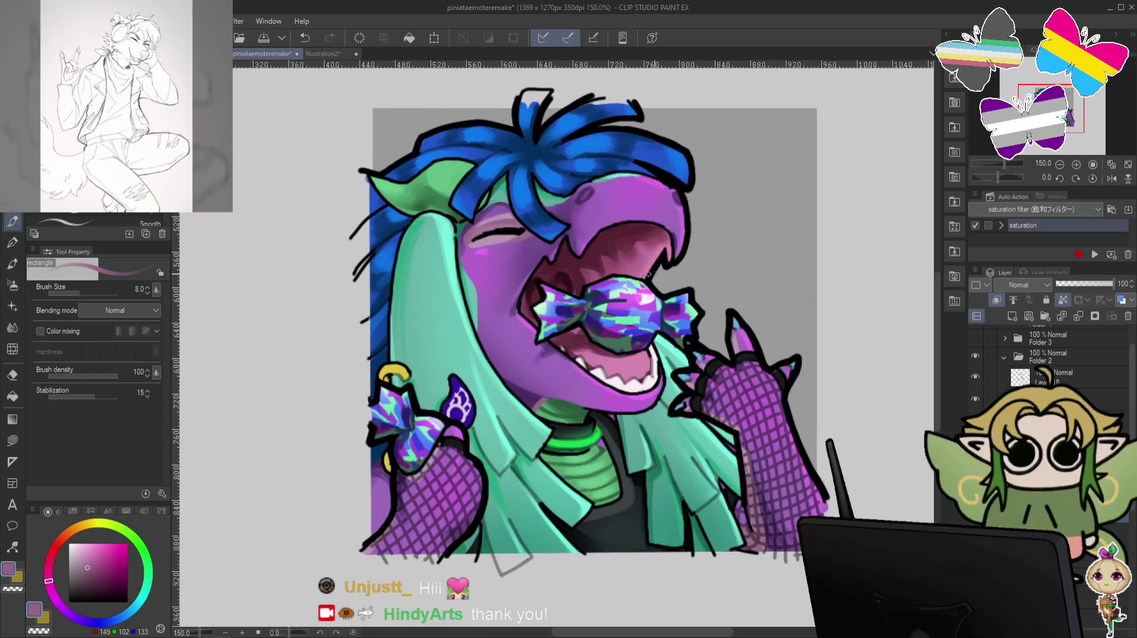
key(minus)
key(minus)
key(minus)
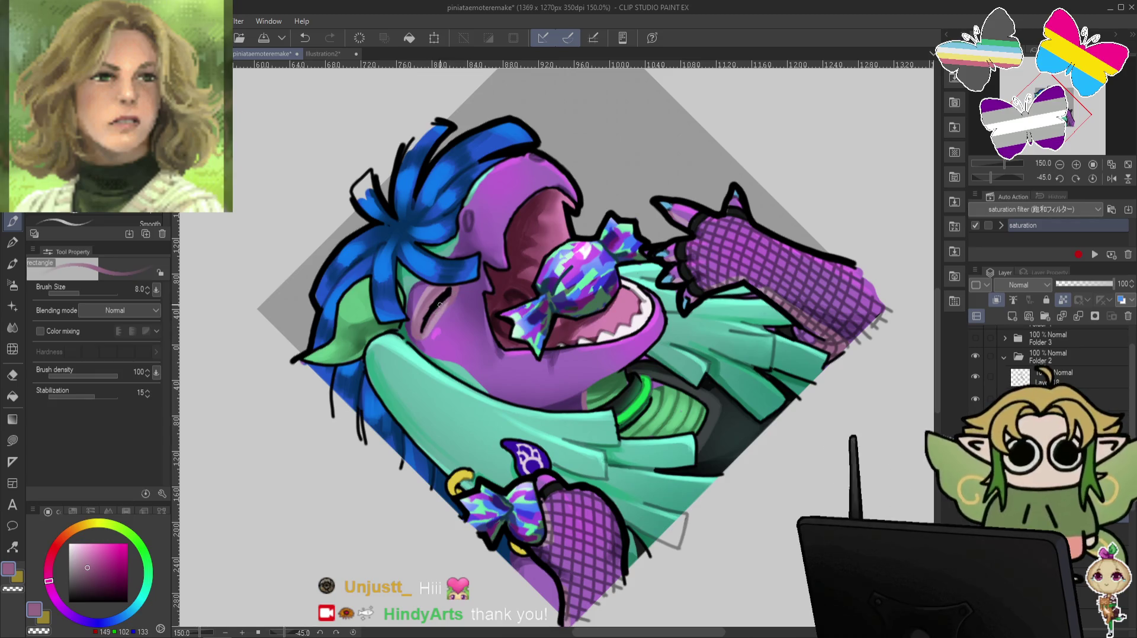
key(ctrl+at)
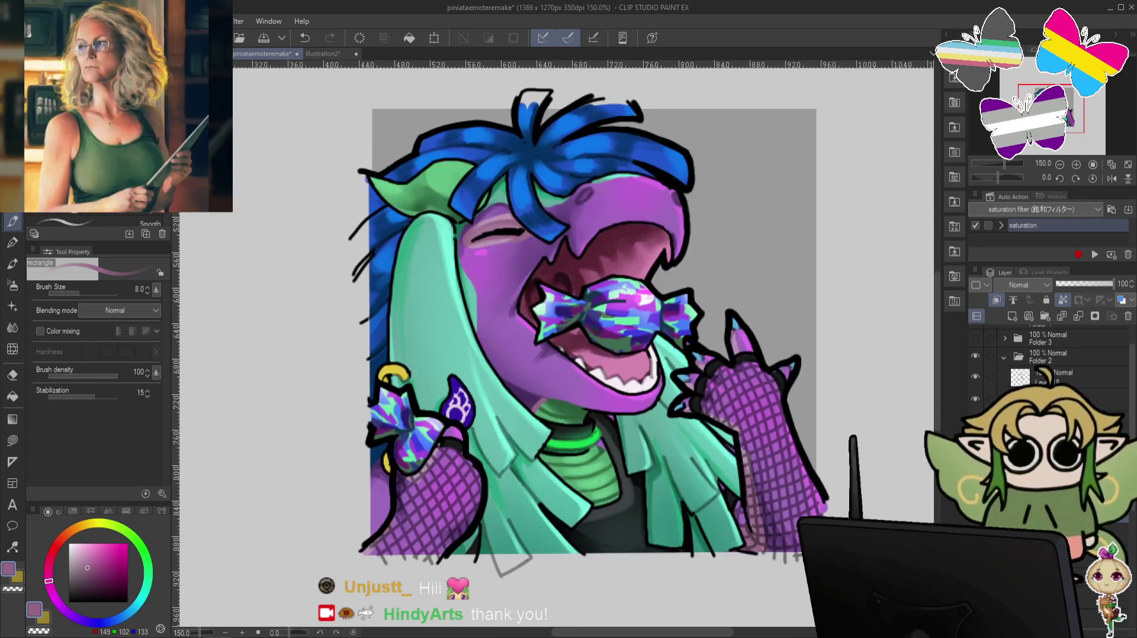
key(minus)
key(minus)
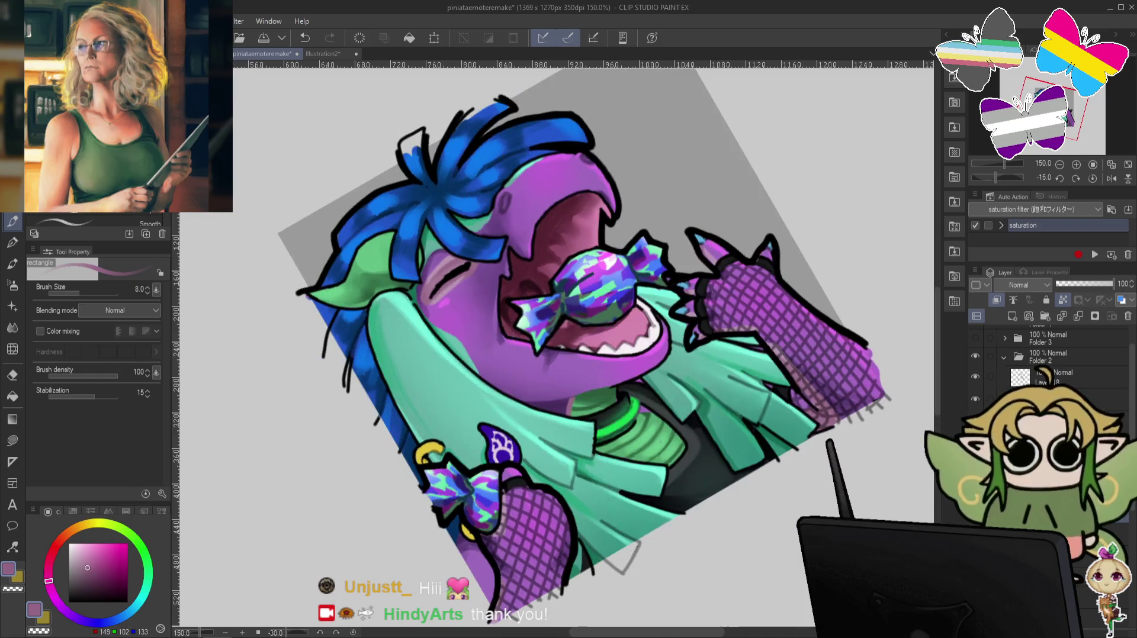
alt+click(428, 306)
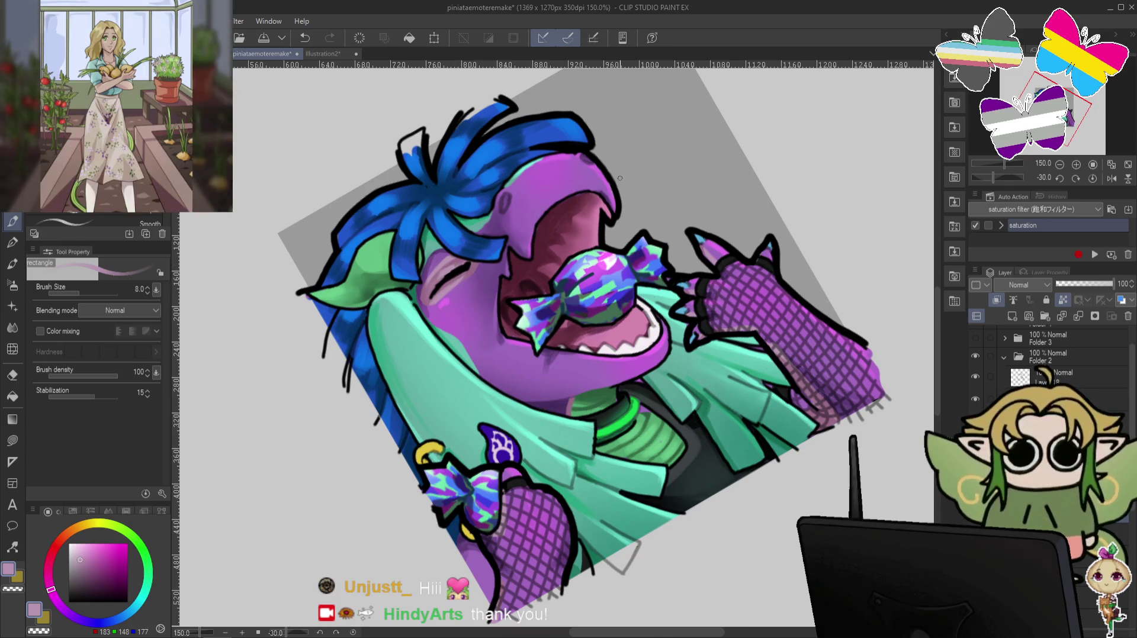
Straighten the view, shade with a darker mauve, then erase with the transparent colour.
key(ctrl+at)
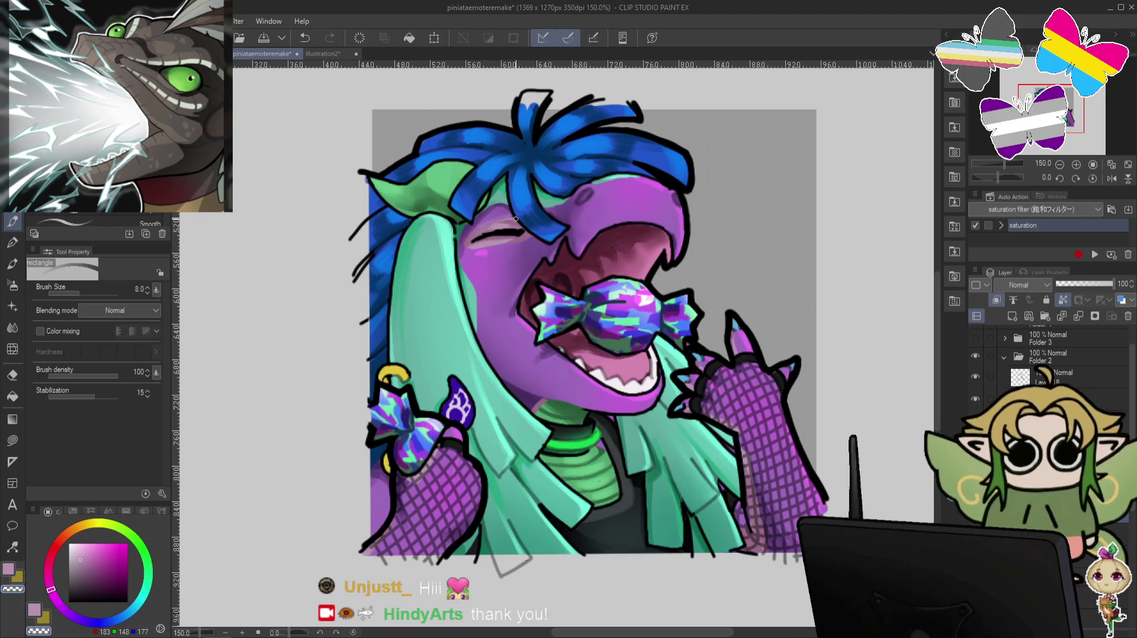
alt+click(515, 253)
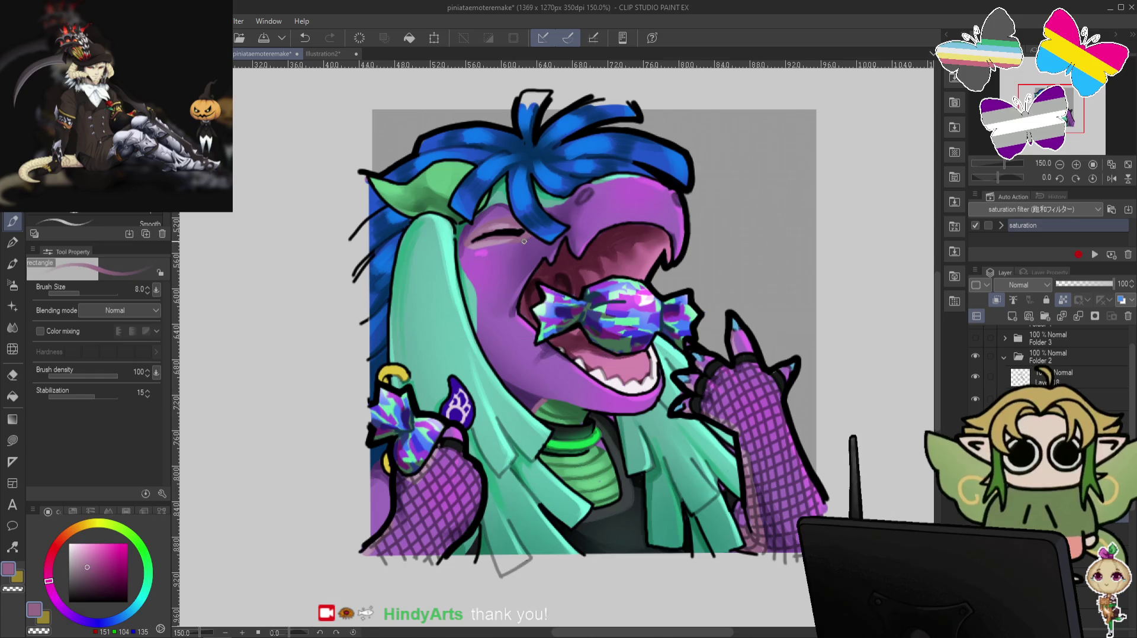
key(c)
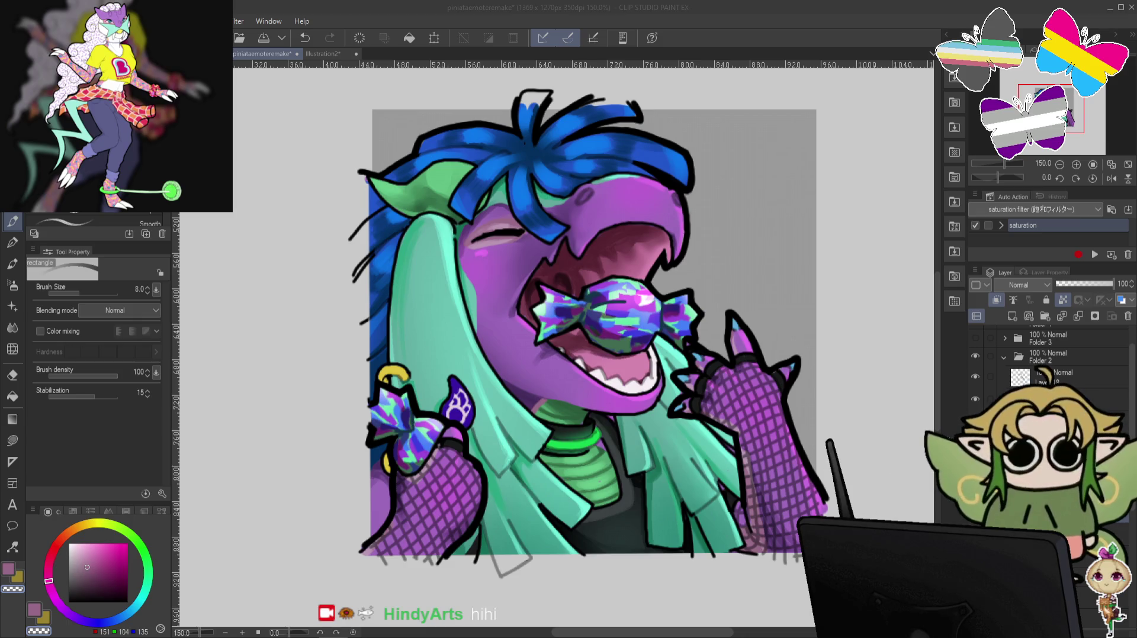
key(alt+Tab)
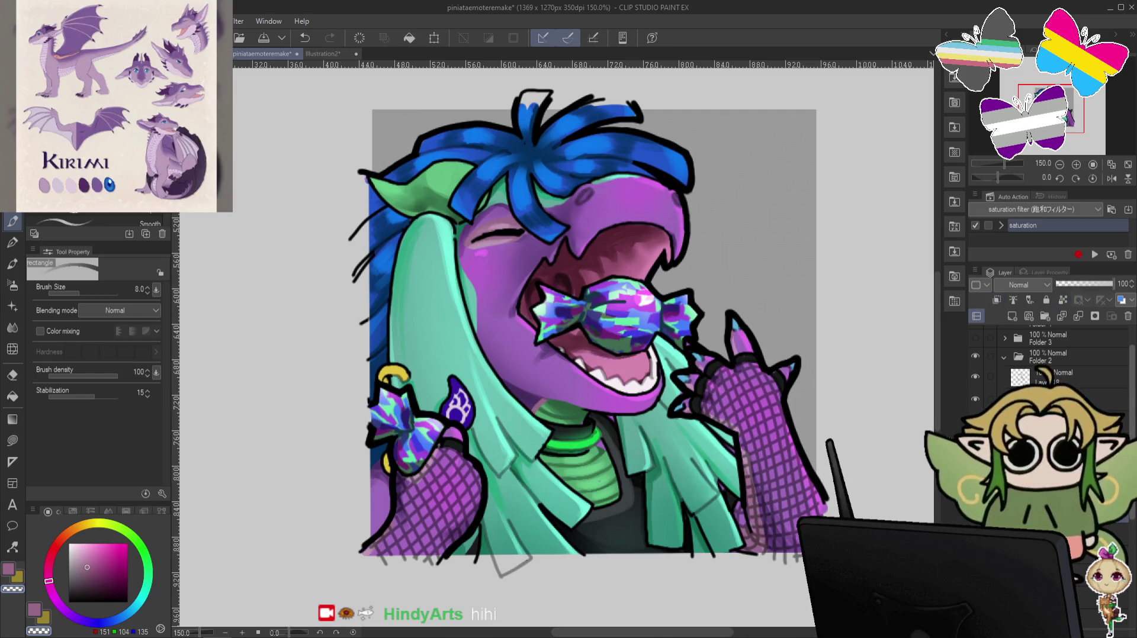
scroll(1127, 421, up, 2)
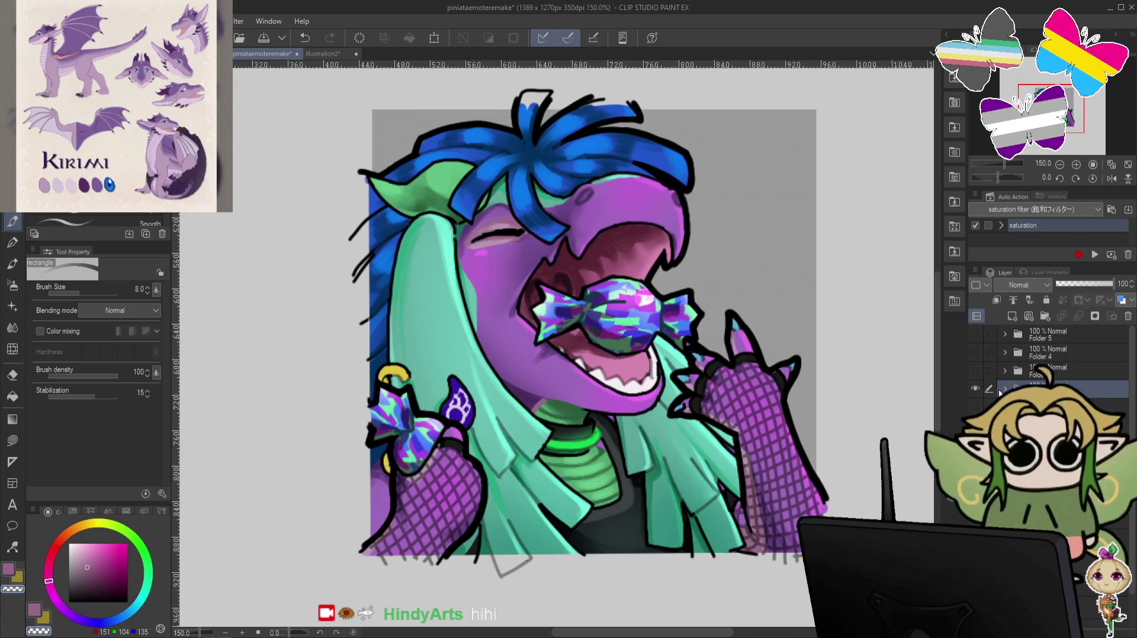
click(979, 395)
Show the crying chibi emote in Folder 3 and paint corrections on a layer inside it, undoing and erasing as needed.
click(975, 370)
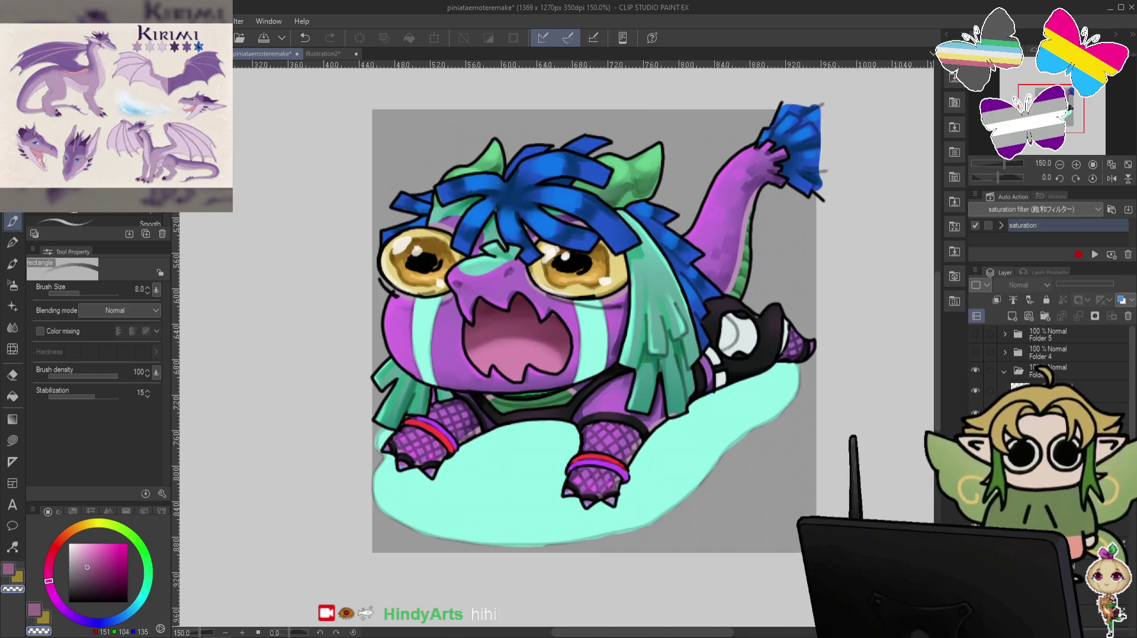
scroll(1042, 355, down, 3)
scroll(1053, 355, down, 1)
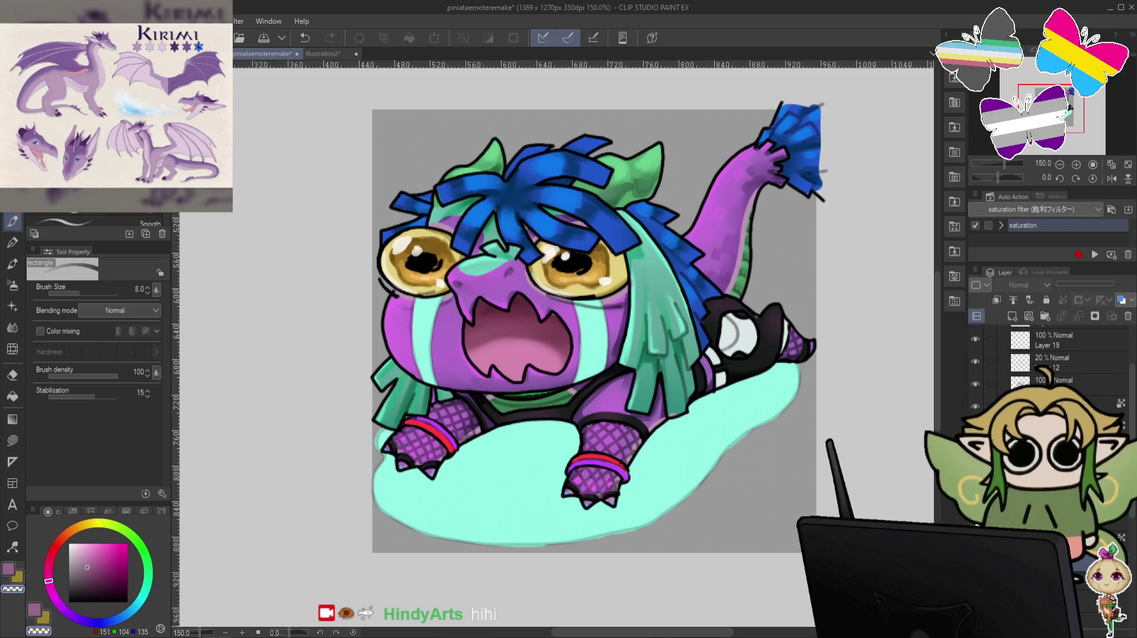
click(1048, 414)
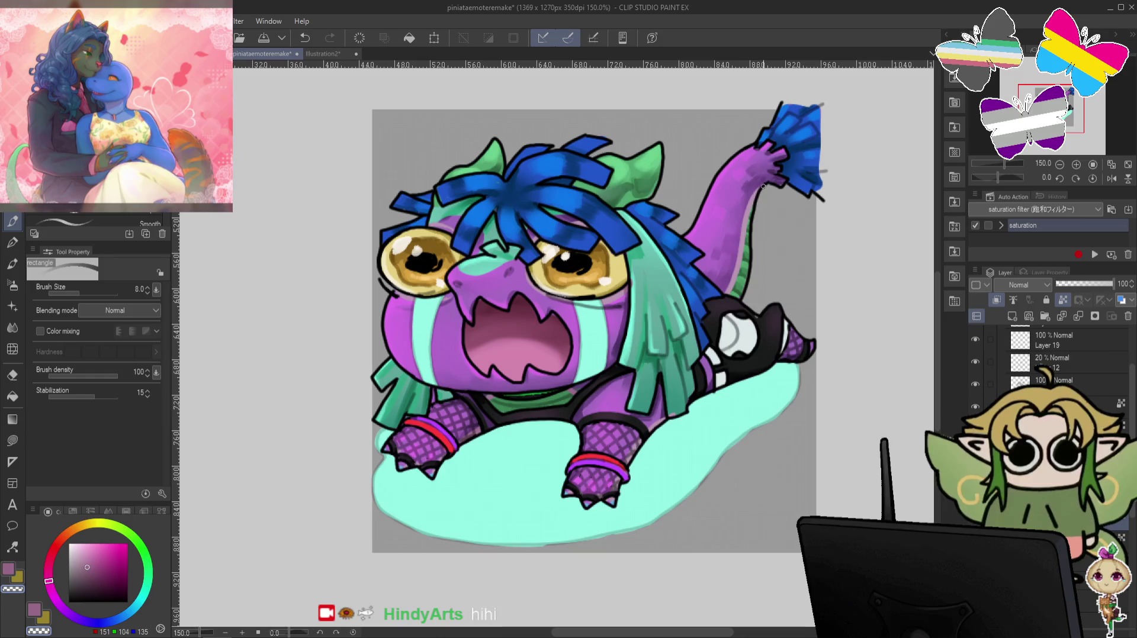
key(ctrl+z)
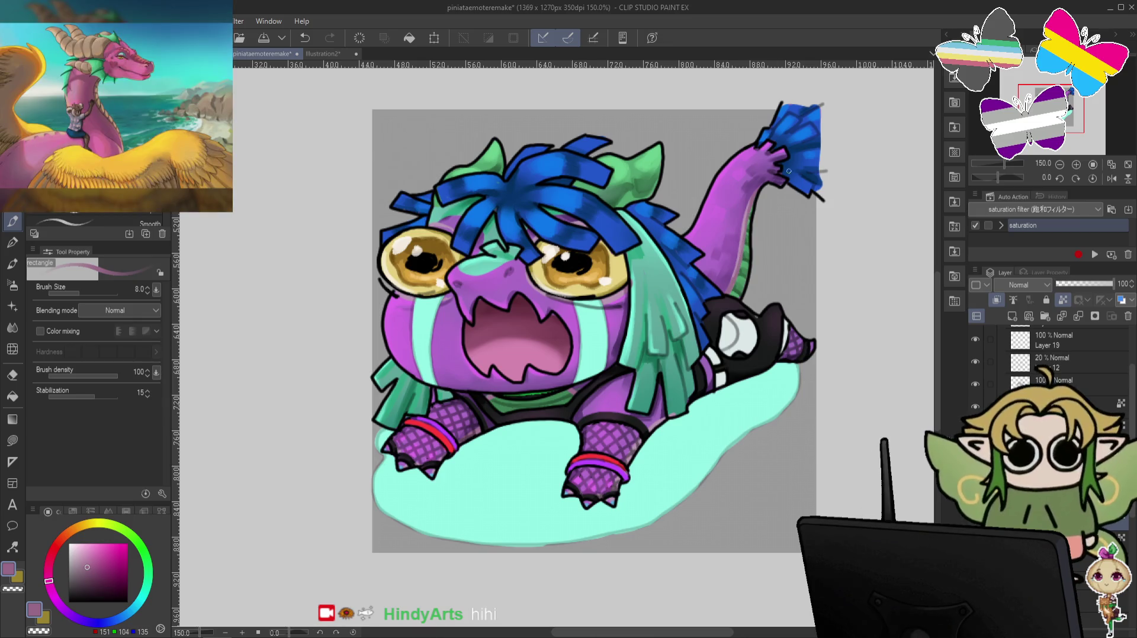
key(c)
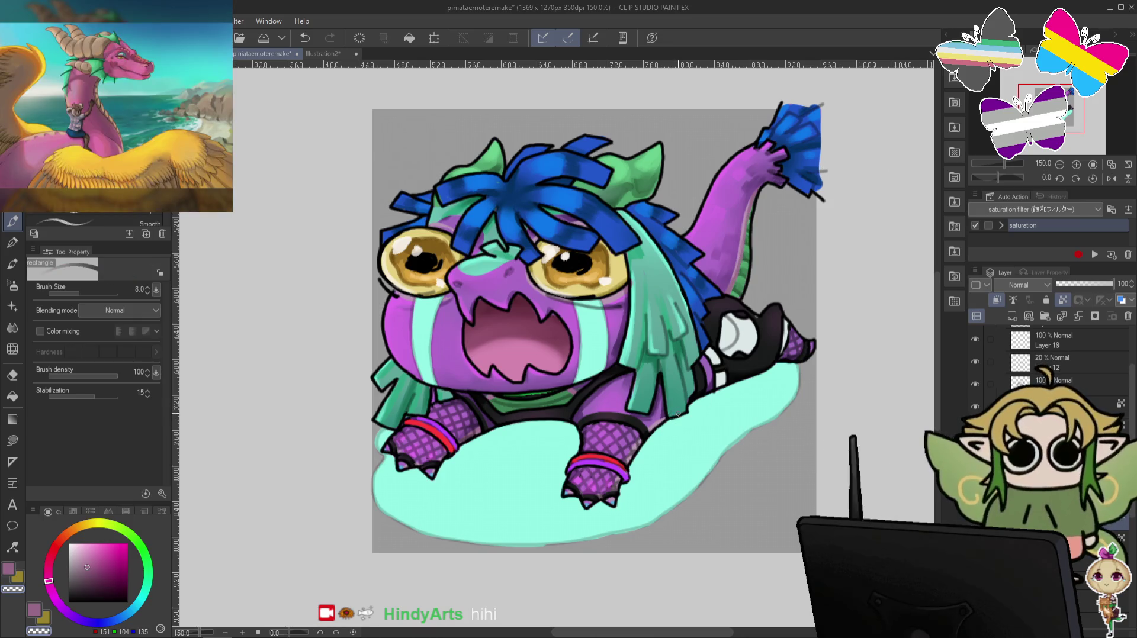
key(c)
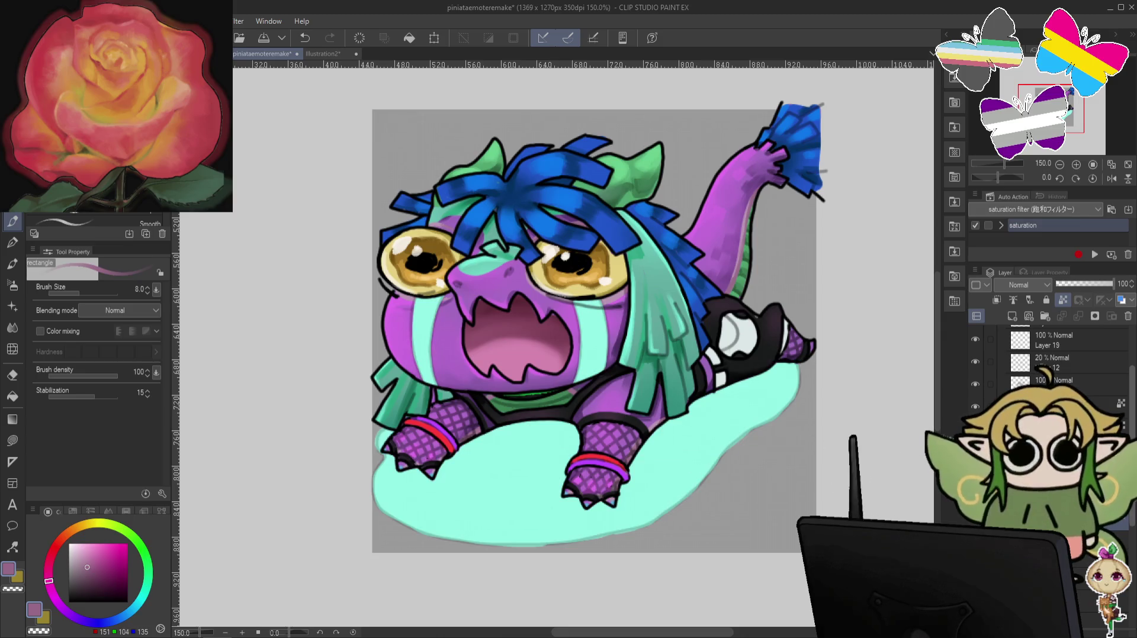
click(977, 370)
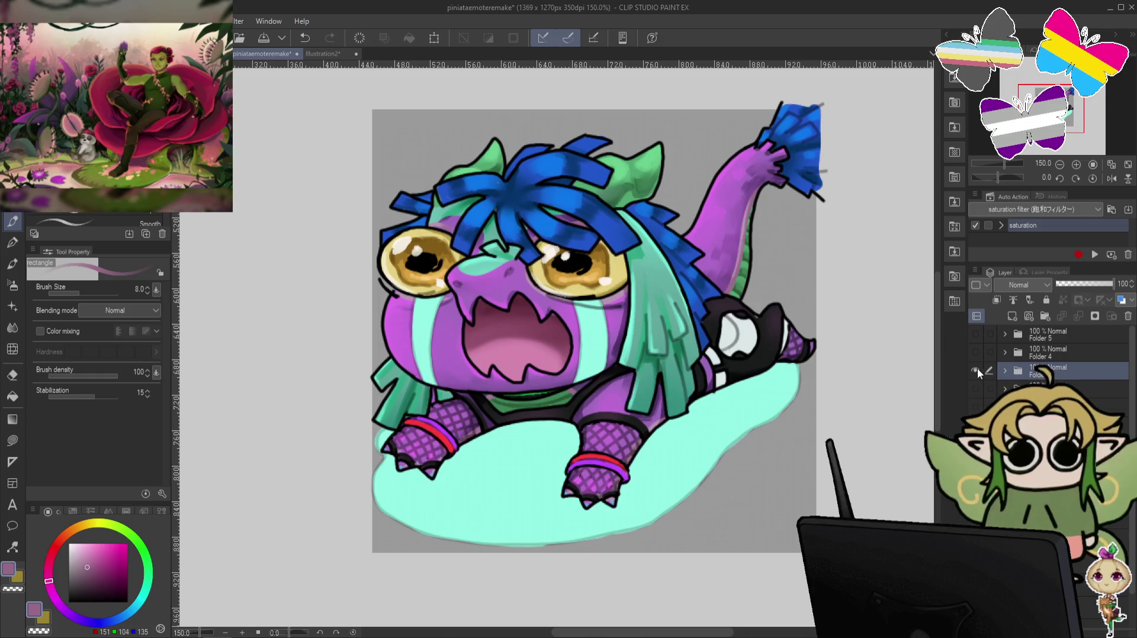
Hide Folder 3, expand Folder 4's heart emote, and pan toward the heart's lower edge.
click(975, 352)
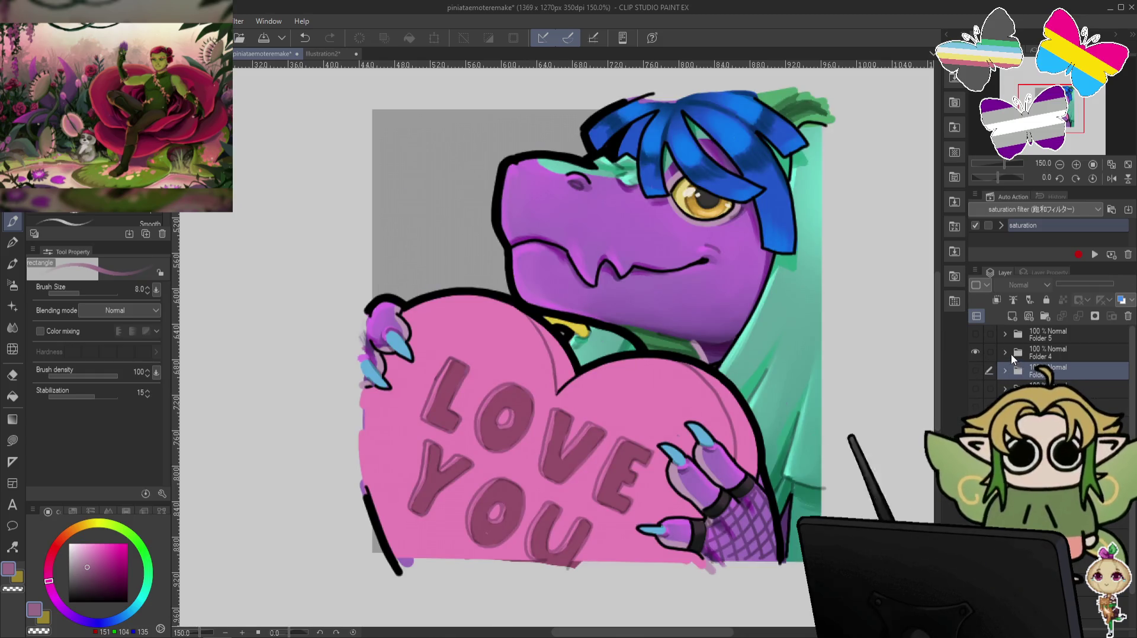
click(1004, 352)
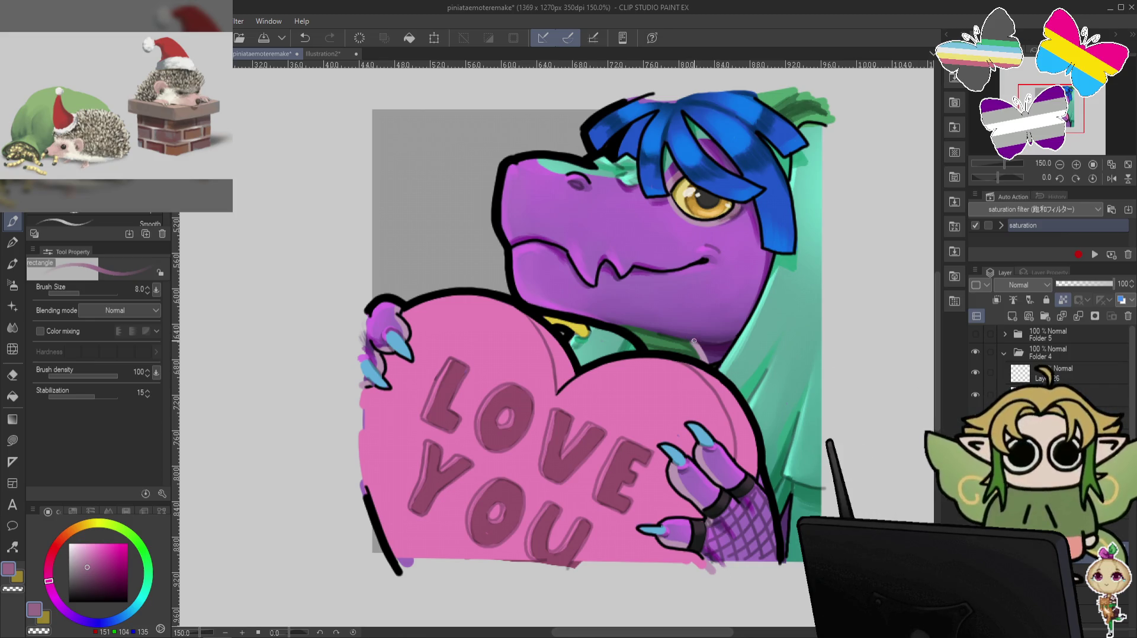
key(c)
key(c)
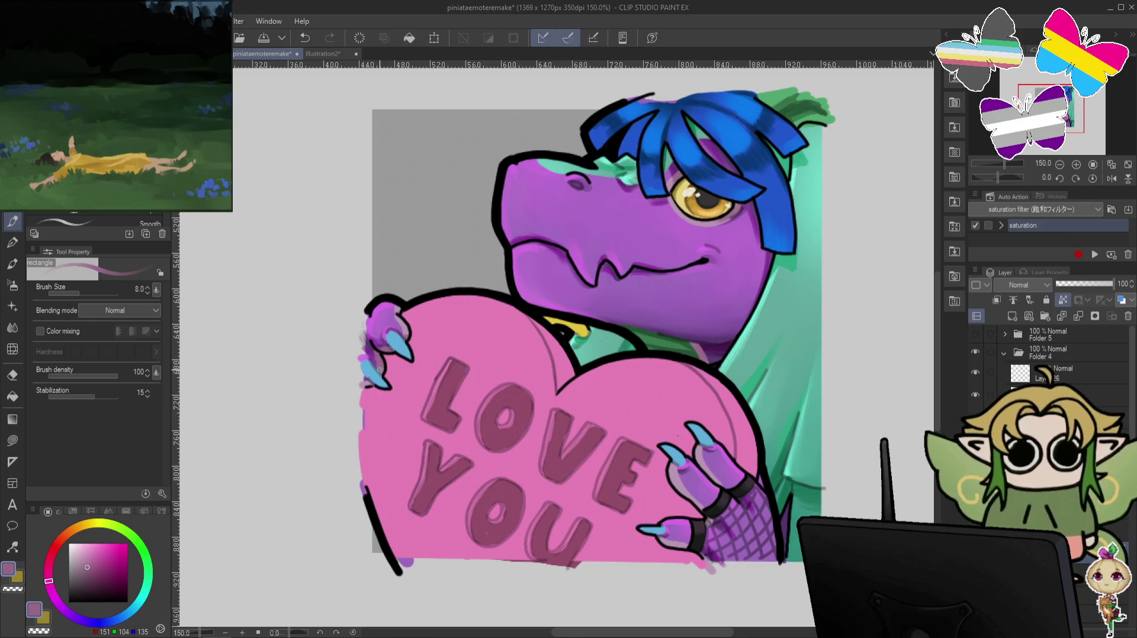
drag(774, 372, 653, 272)
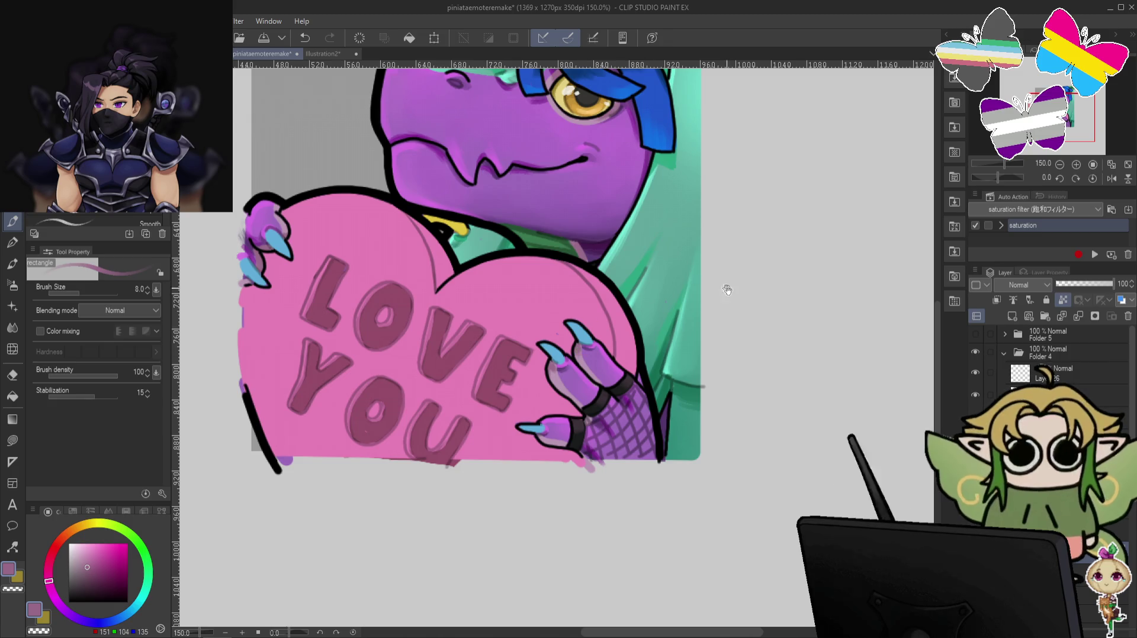
drag(727, 290, 699, 241)
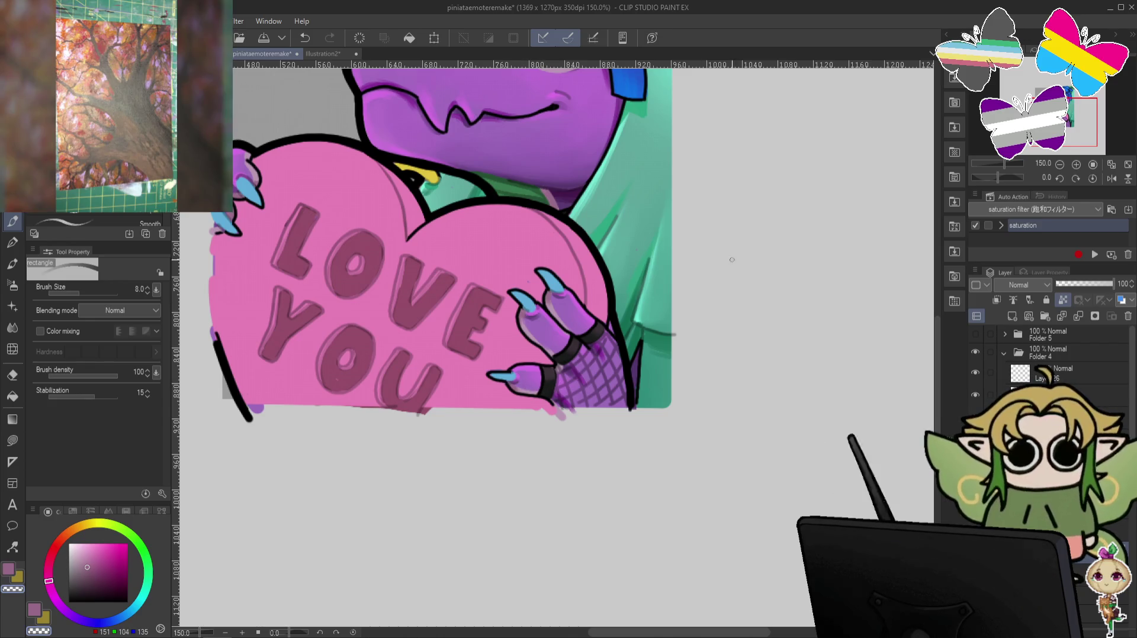
scroll(732, 259, up, 3)
scroll(770, 249, up, 3)
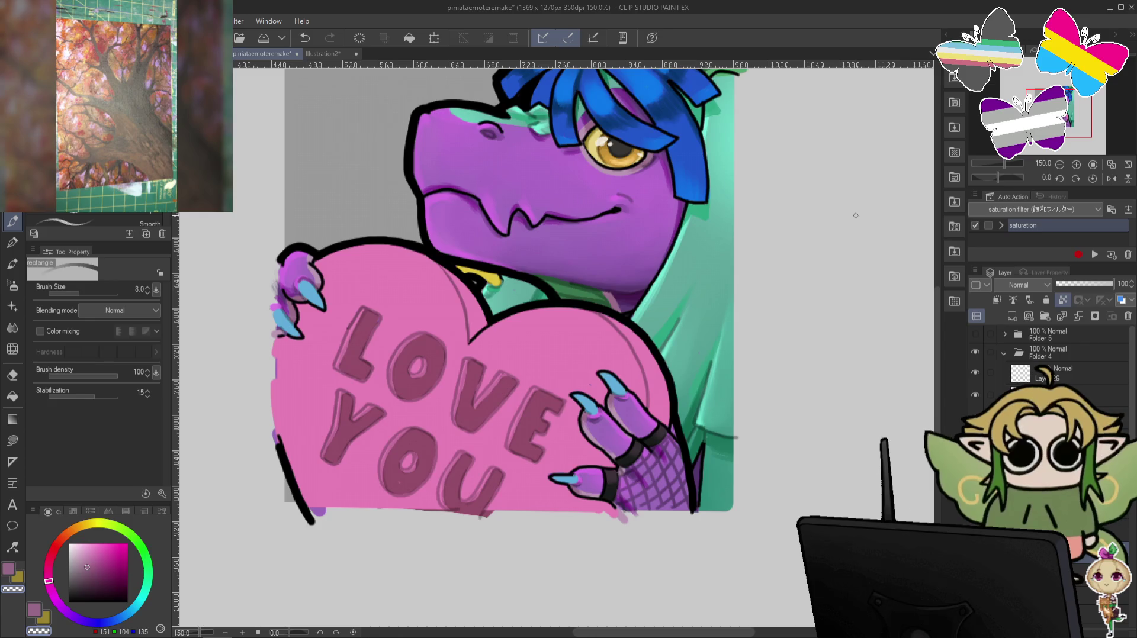
drag(839, 232, 826, 264)
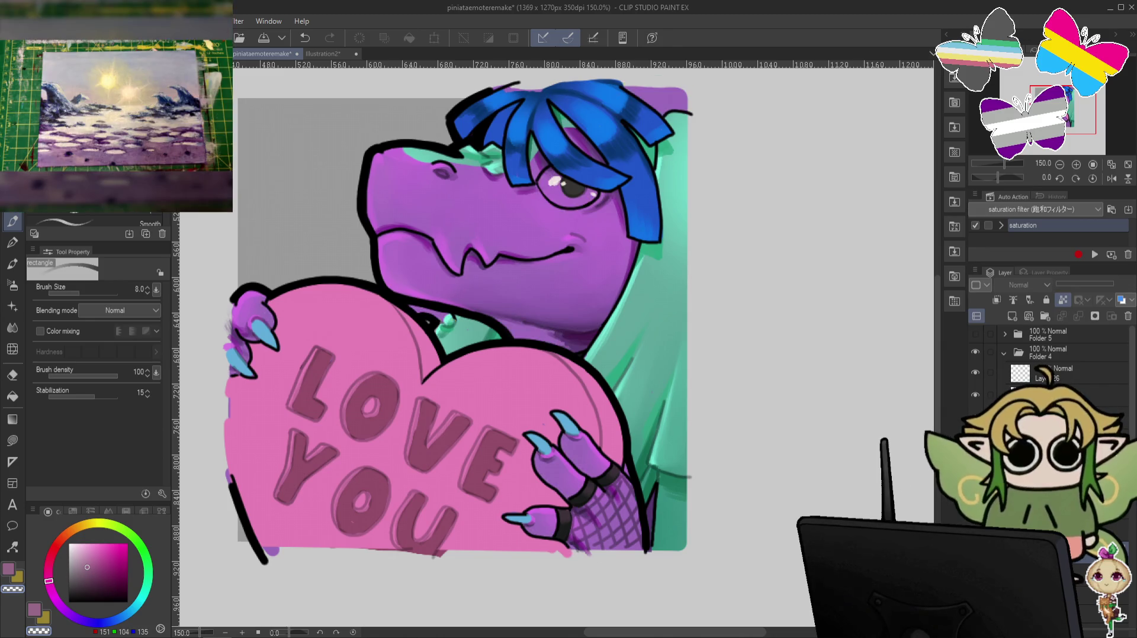
Sample the amber eye colour, darken it to deep brown, and shrink the brush to 5.
alt+click(560, 187)
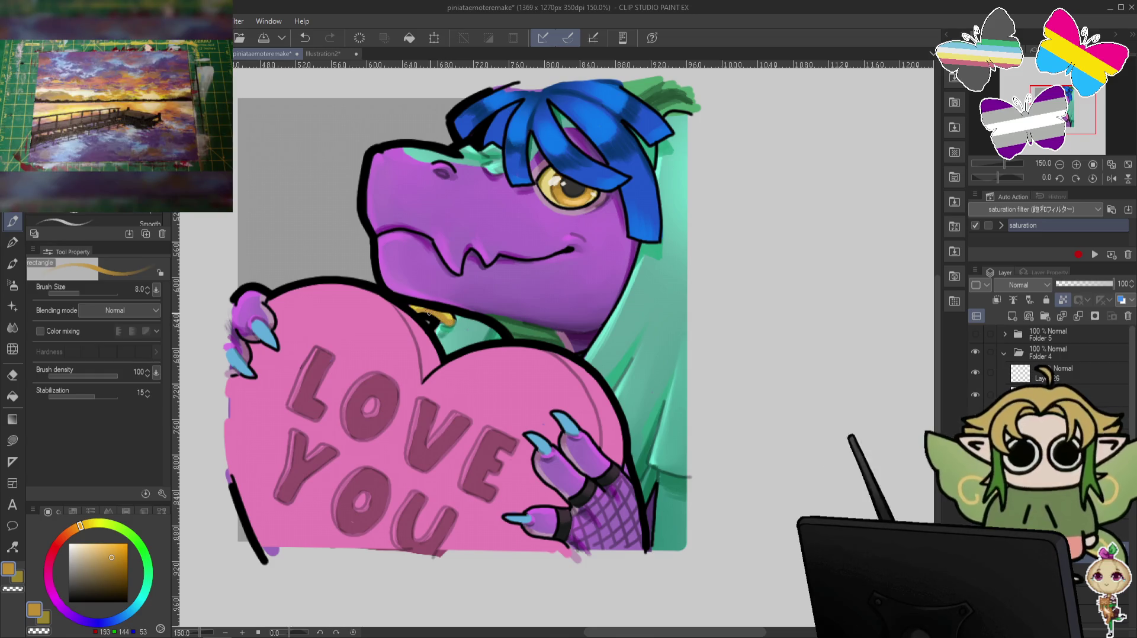
click(117, 580)
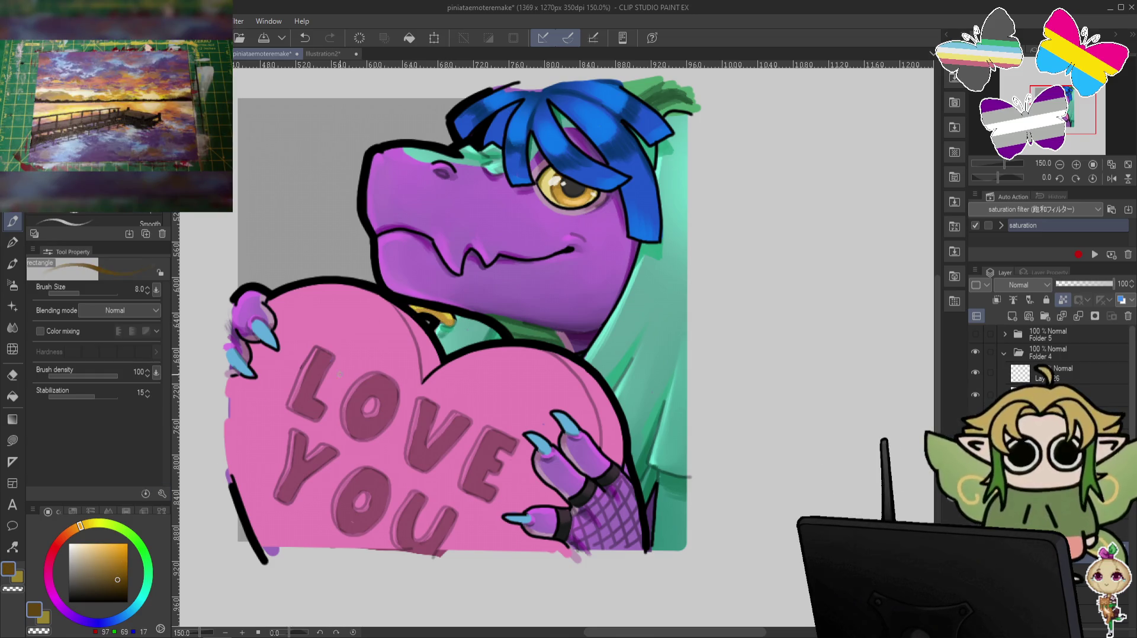
key(bracketleft)
key(bracketleft)
key(bracketleft)
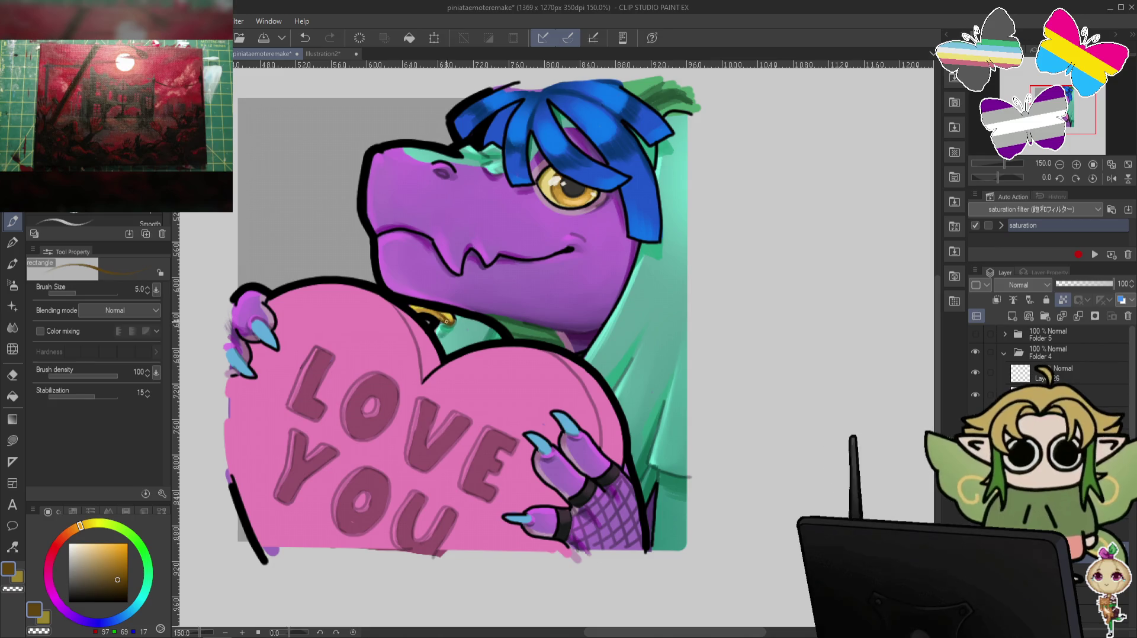
key(minus)
Switch to the Oil Sponge blend tool, straighten the view, and frame the heart emote.
key(minus)
key(minus)
key(minus)
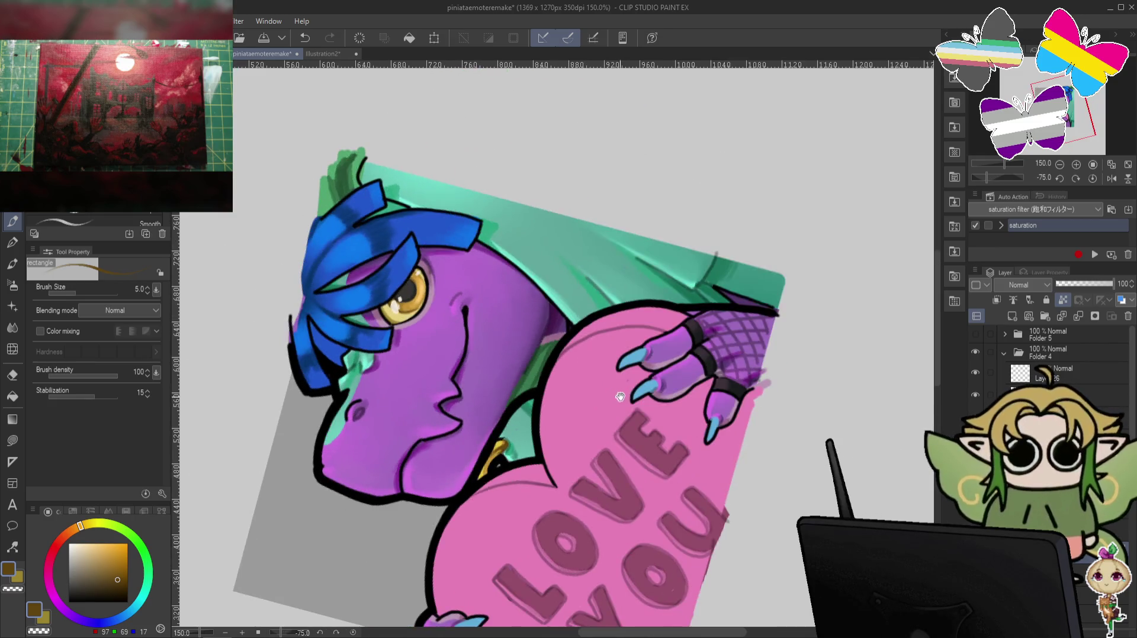
key(minus)
click(12, 328)
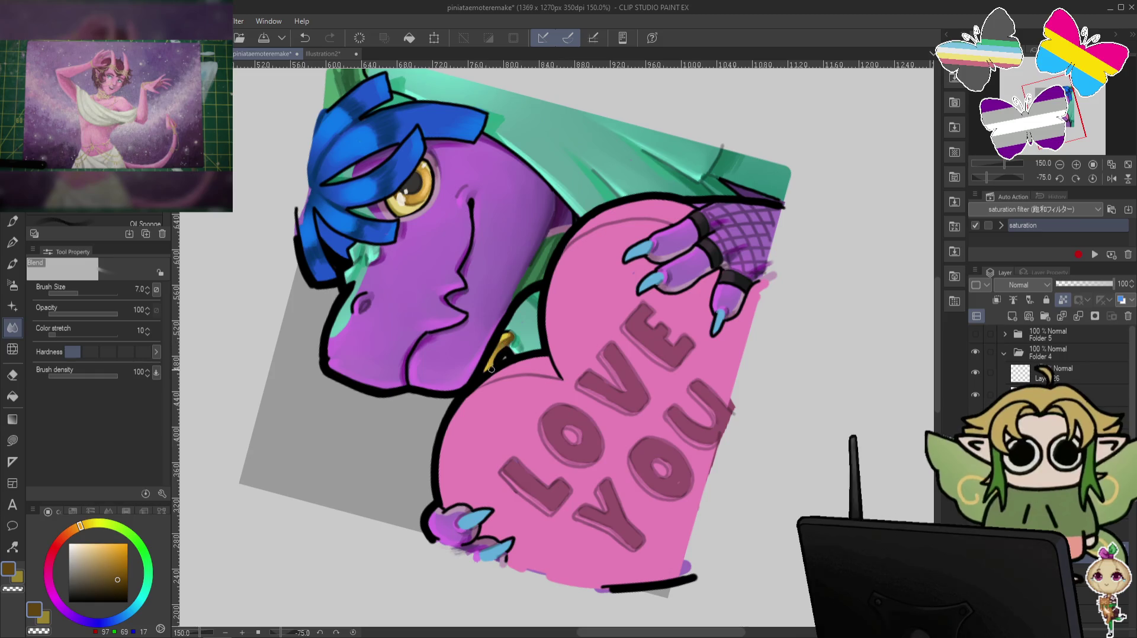
key(at)
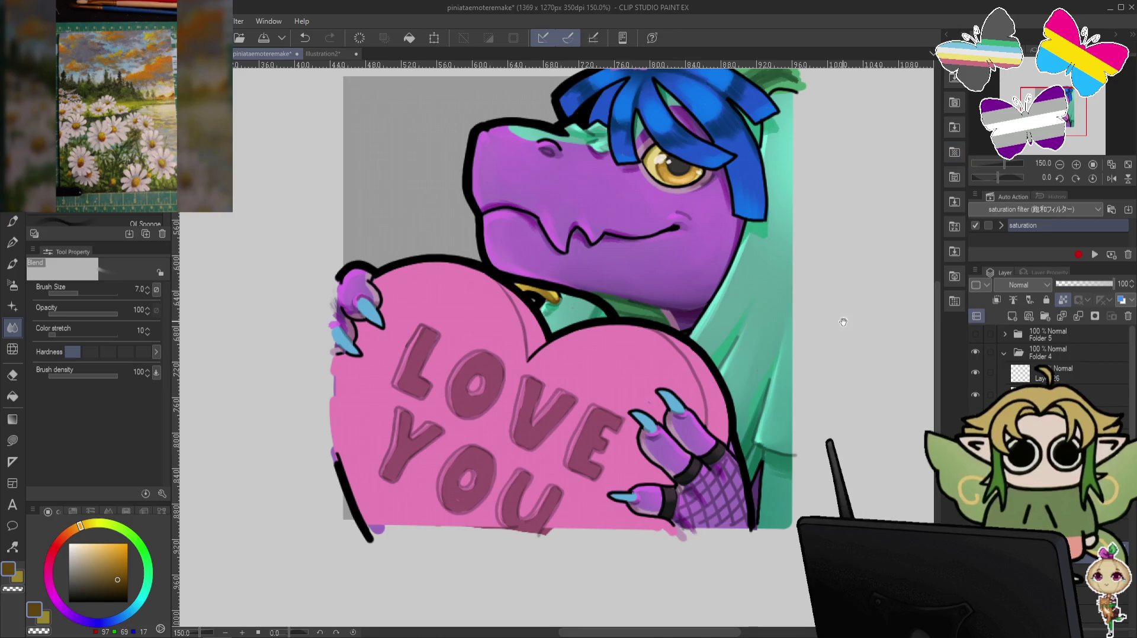
drag(562, 296, 506, 323)
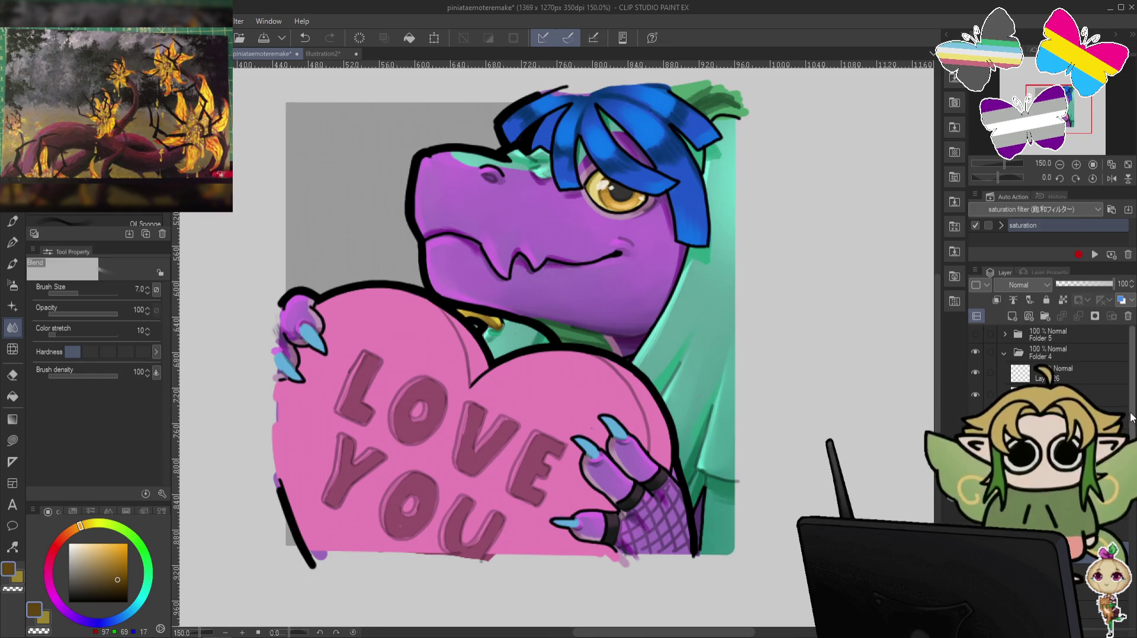
click(1000, 353)
Swap Folder 4's heart emote for Folder 5's confetti emote, locking transparent pixels and undoing edits.
click(975, 354)
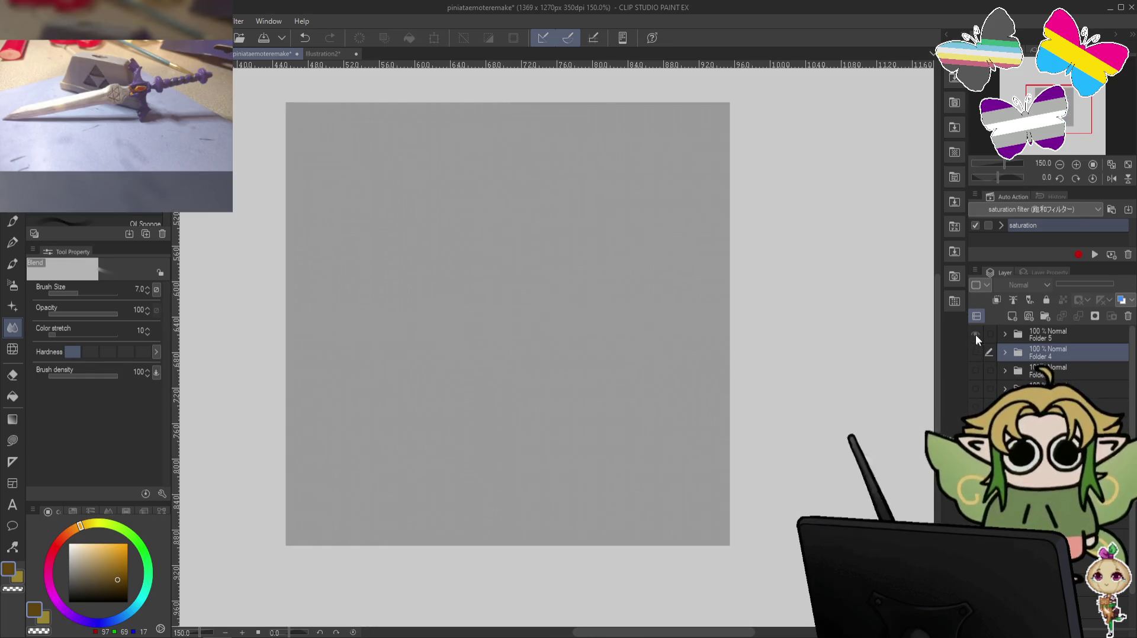
click(1003, 334)
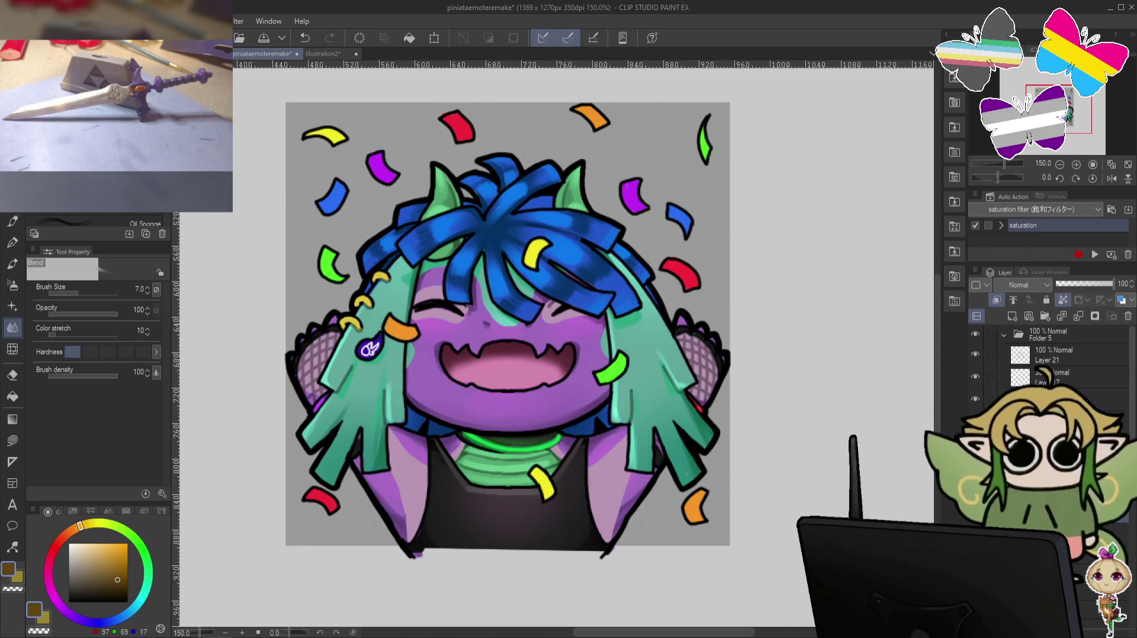
click(1061, 300)
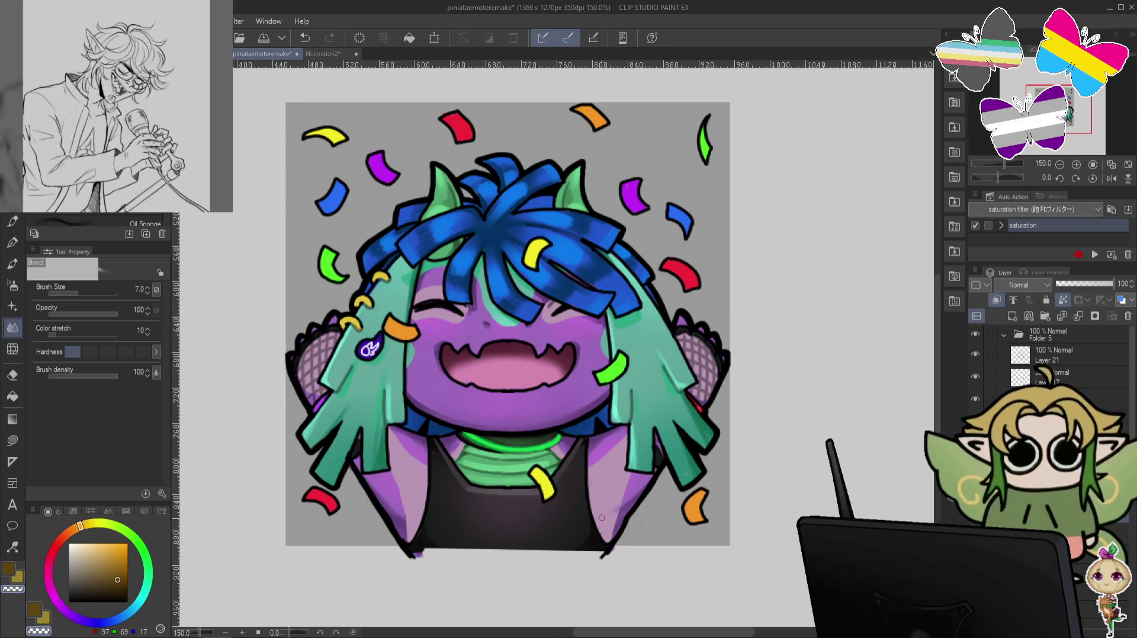
key(ctrl+z)
key(c)
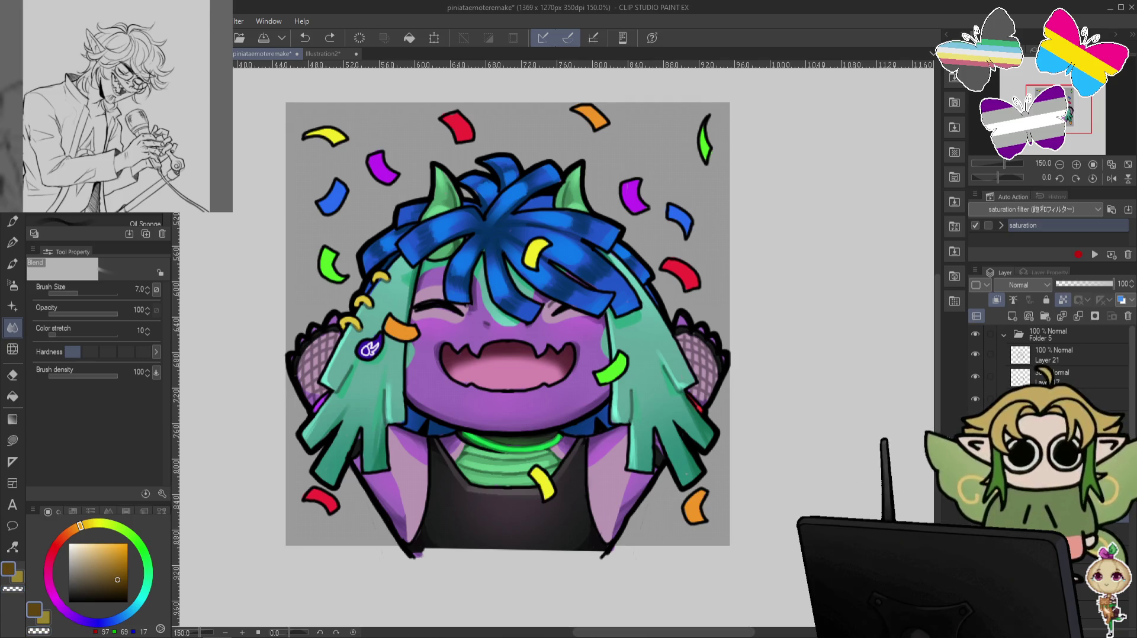
click(975, 335)
click(976, 336)
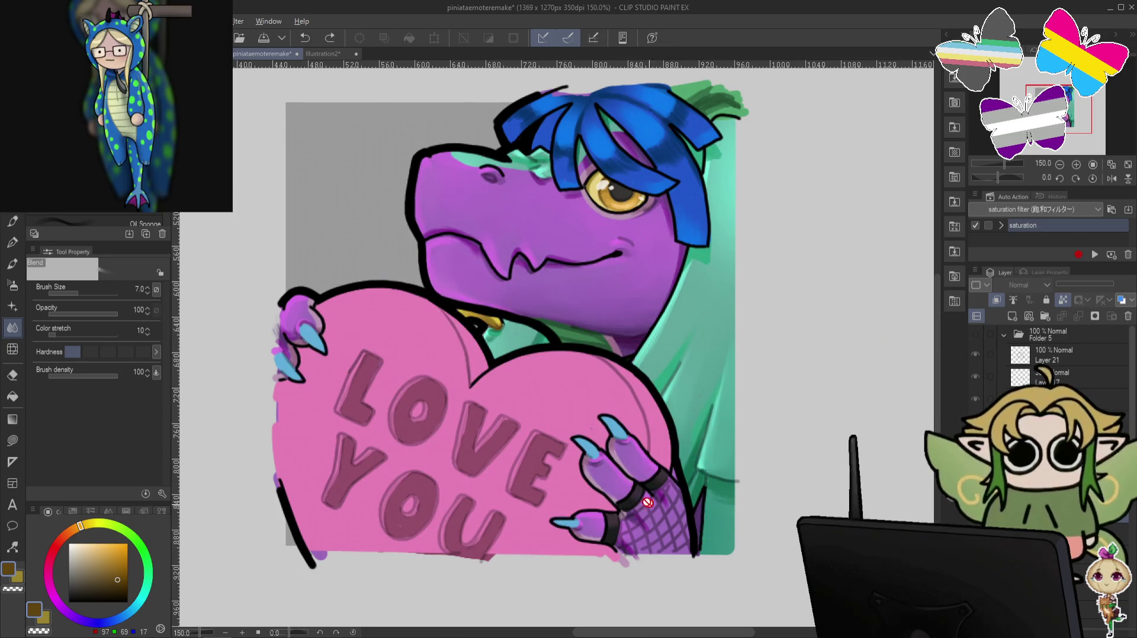
Pick a mauve-pink, re-show the confetti emote, and blend a small area of it.
alt+click(582, 478)
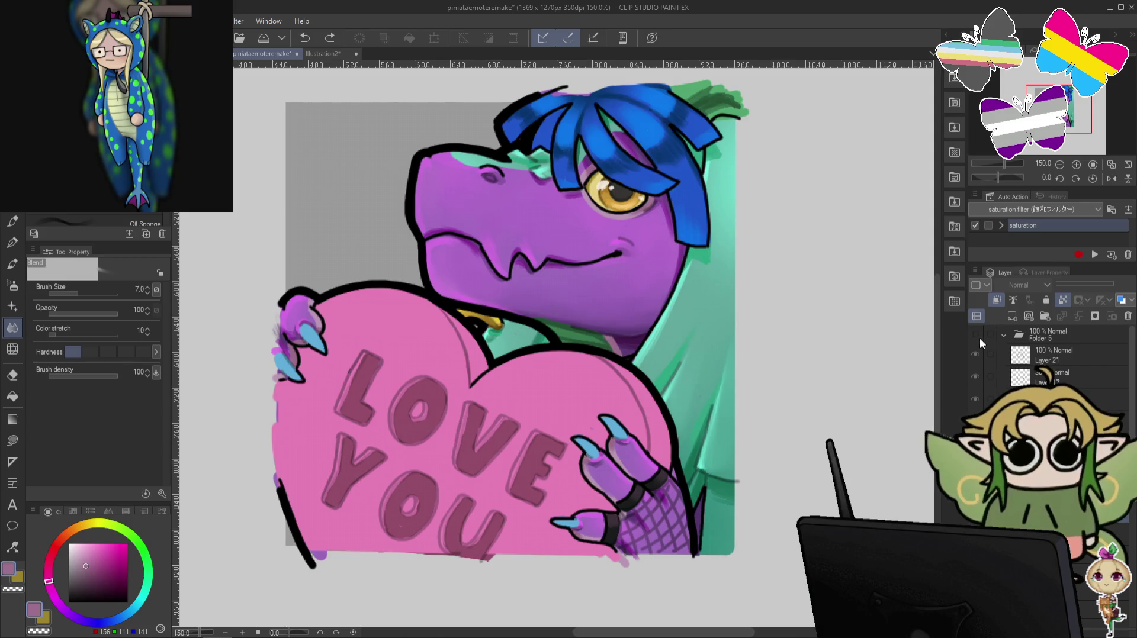
click(974, 370)
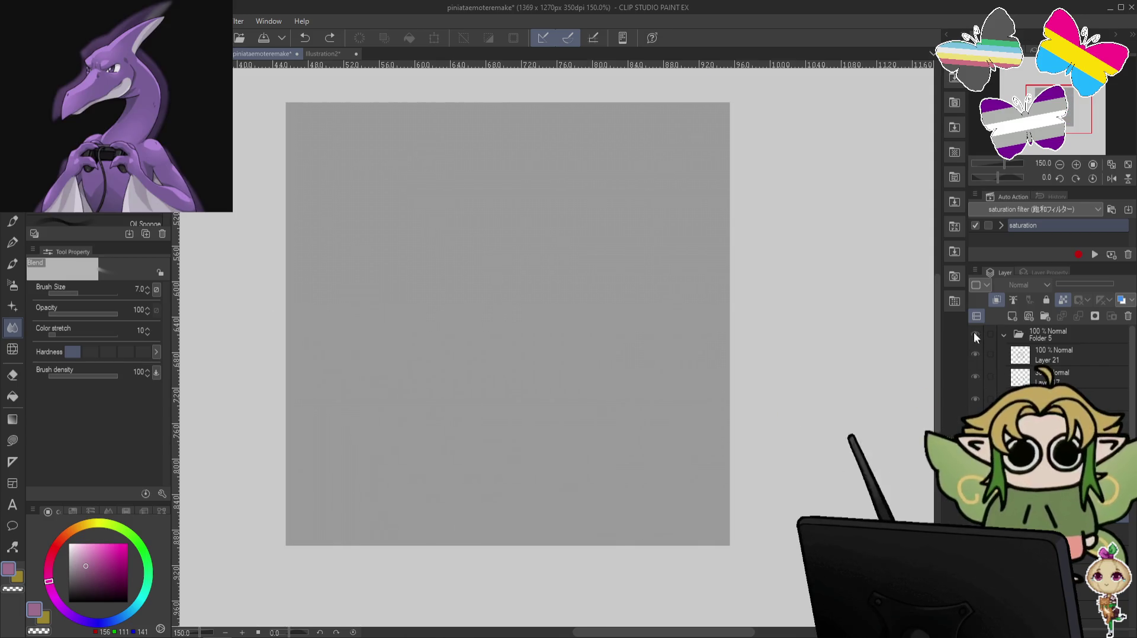
click(975, 334)
drag(621, 509, 606, 527)
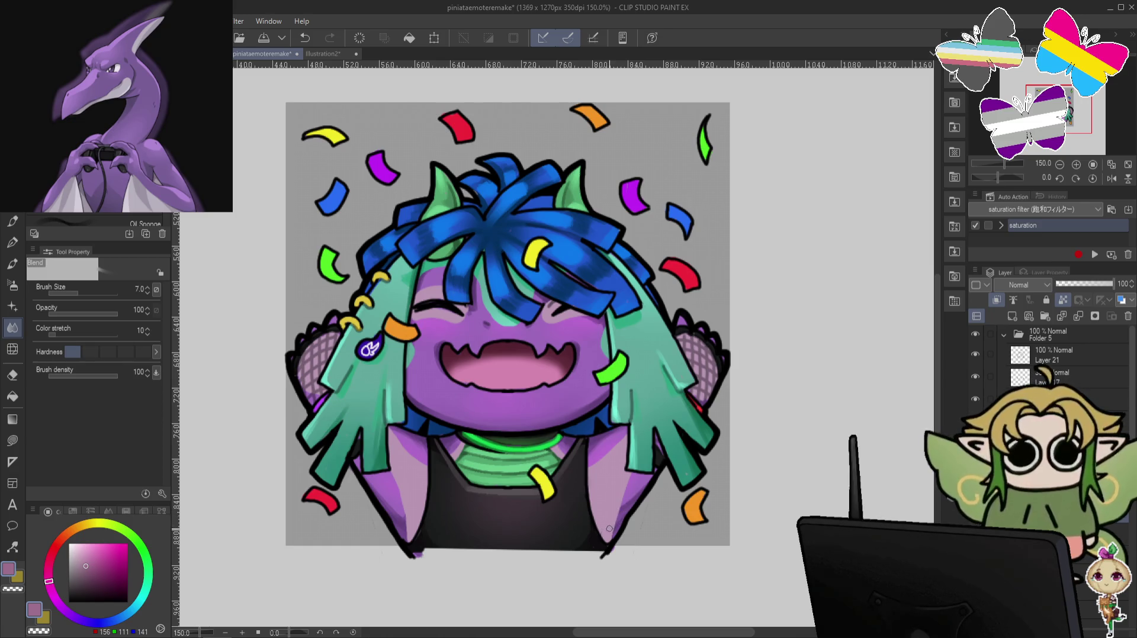
key(p)
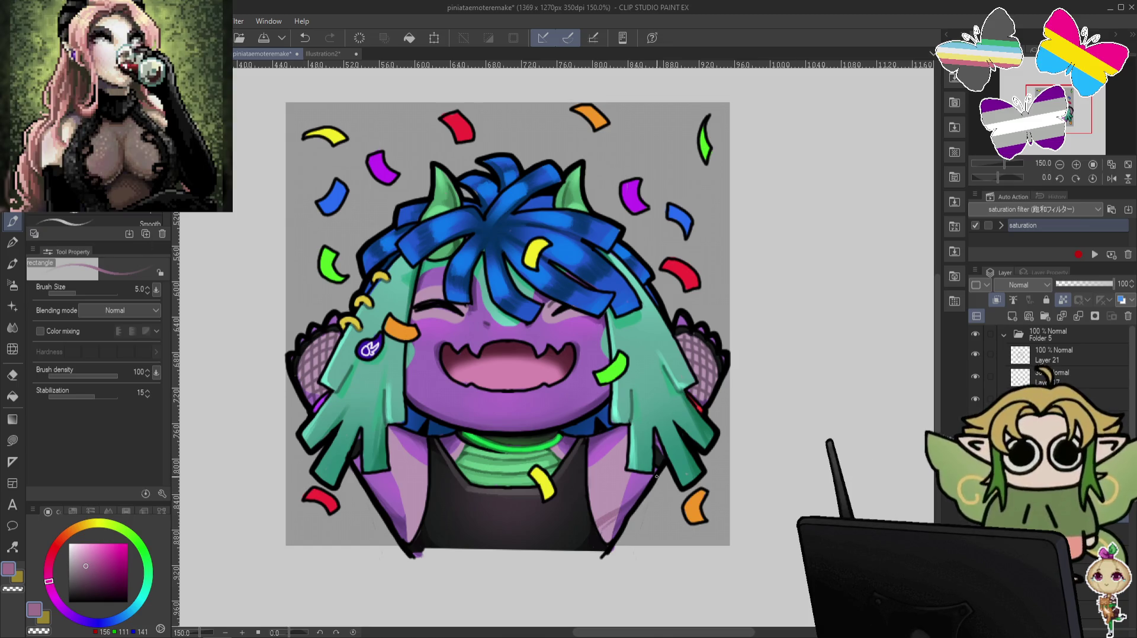
Enlarge the pen to size 15, rotate and straighten the canvas, and zoom out to review.
key(bracketright)
key(bracketright)
key(bracketright)
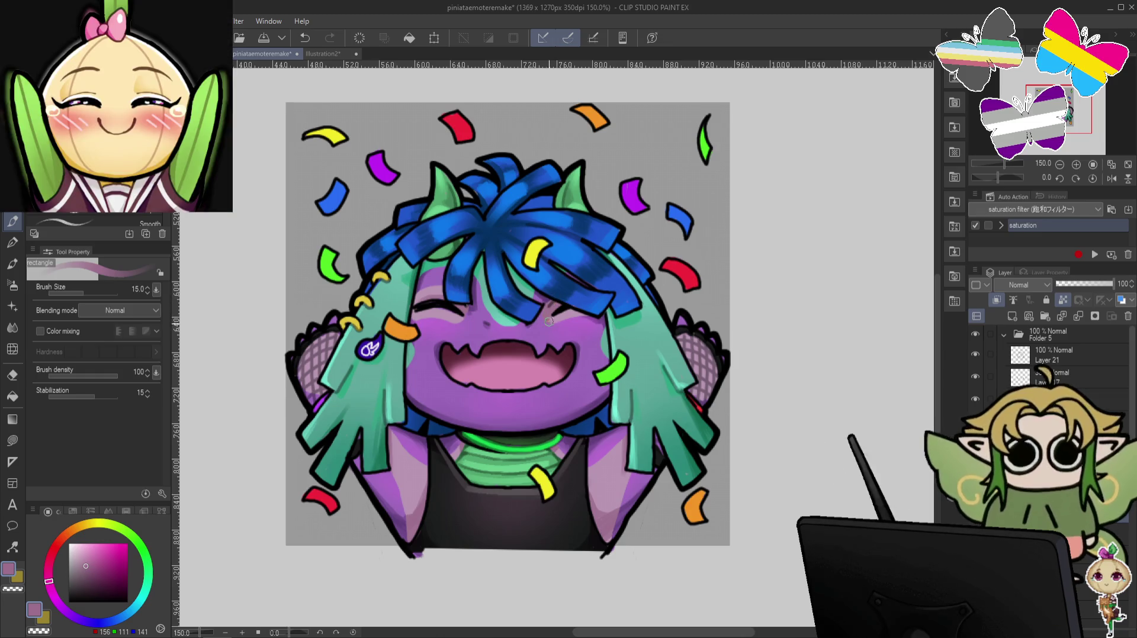
drag(649, 271, 474, 384)
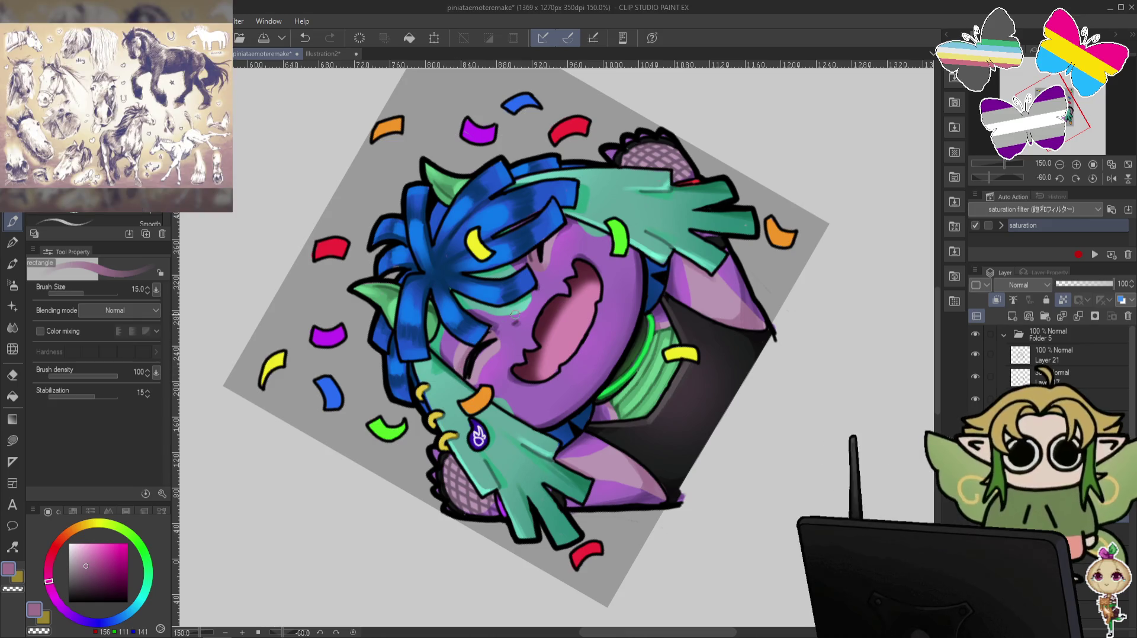
key(ctrl+at)
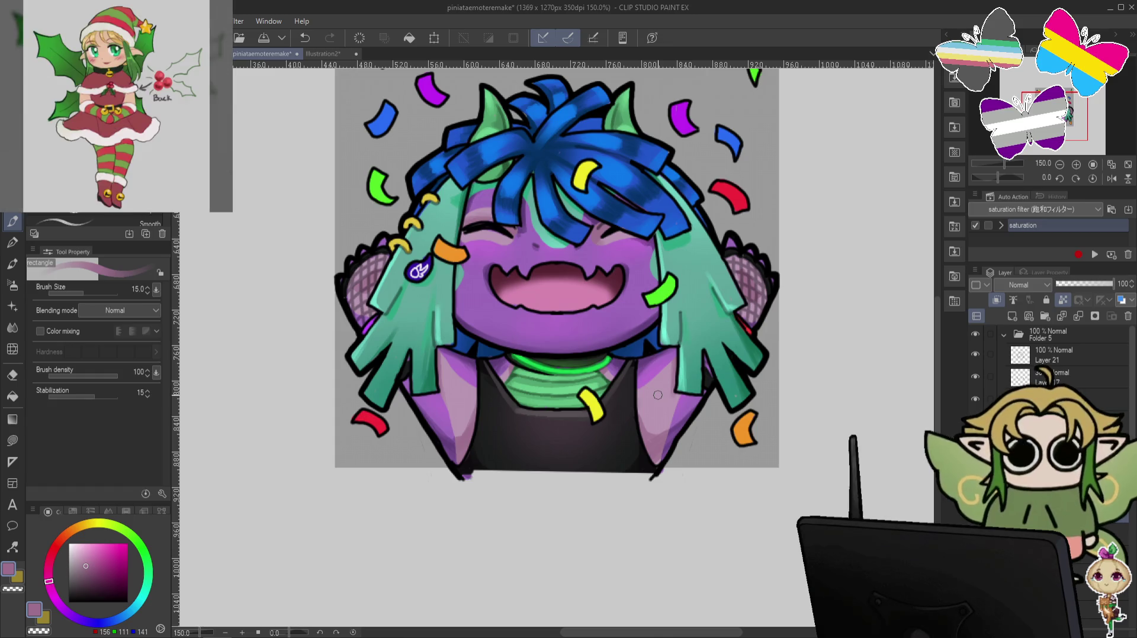
scroll(657, 395, down, 2)
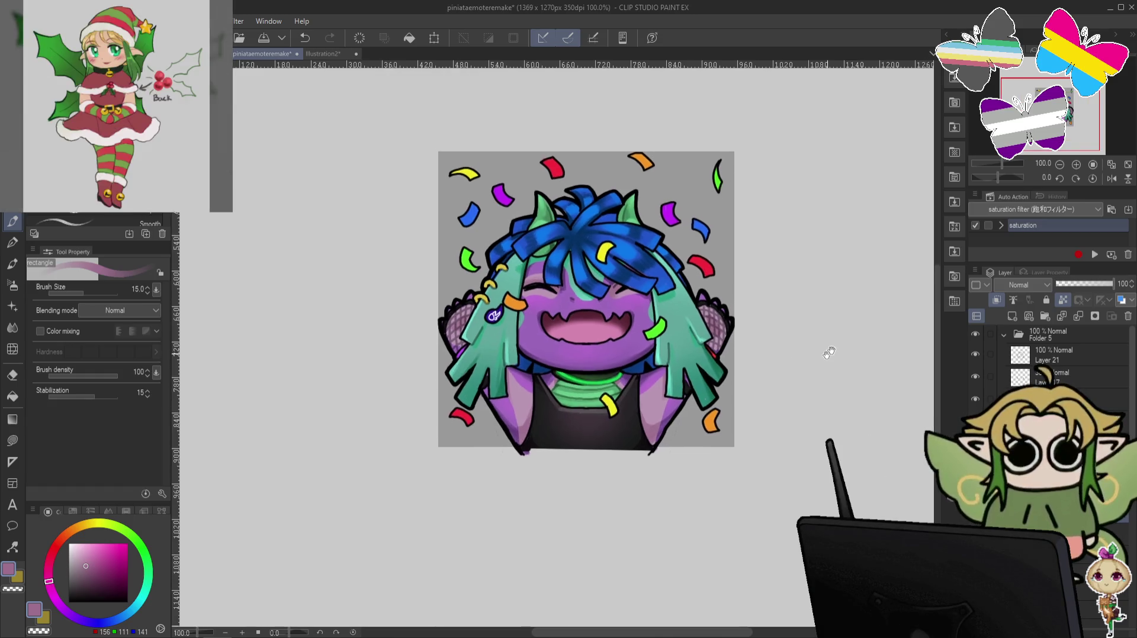
Save piniataemoteremake and compare the shirt with and without its shading.
key(ctrl+s)
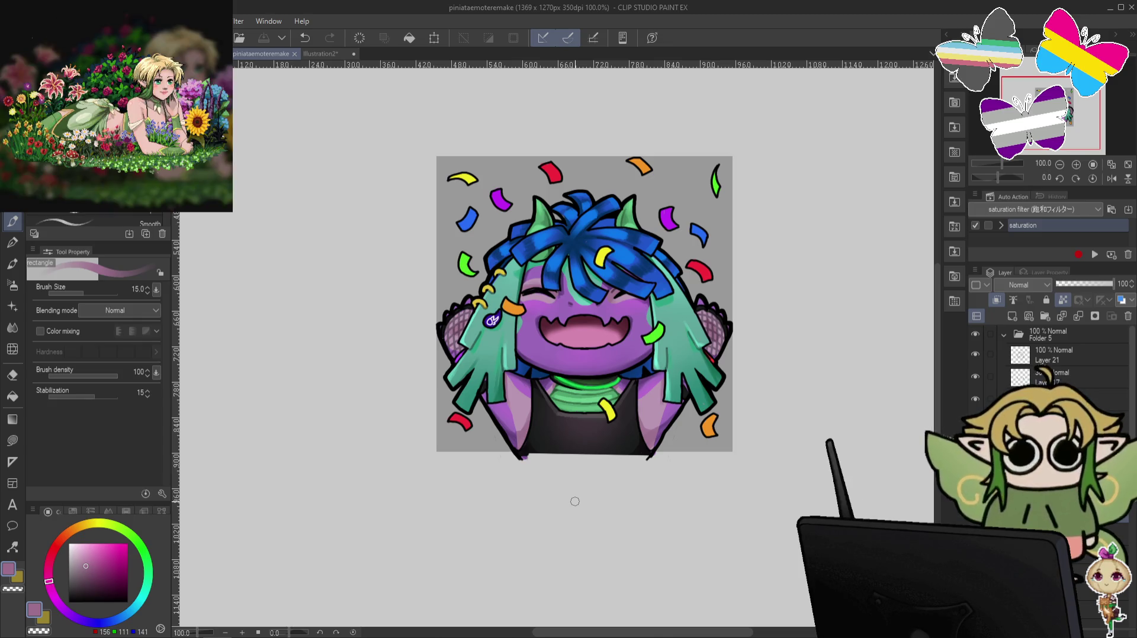
key(ctrl+z)
key(ctrl+y)
Compare the current blue hair against the earlier teal hair.
key(ctrl+z)
key(ctrl+y)
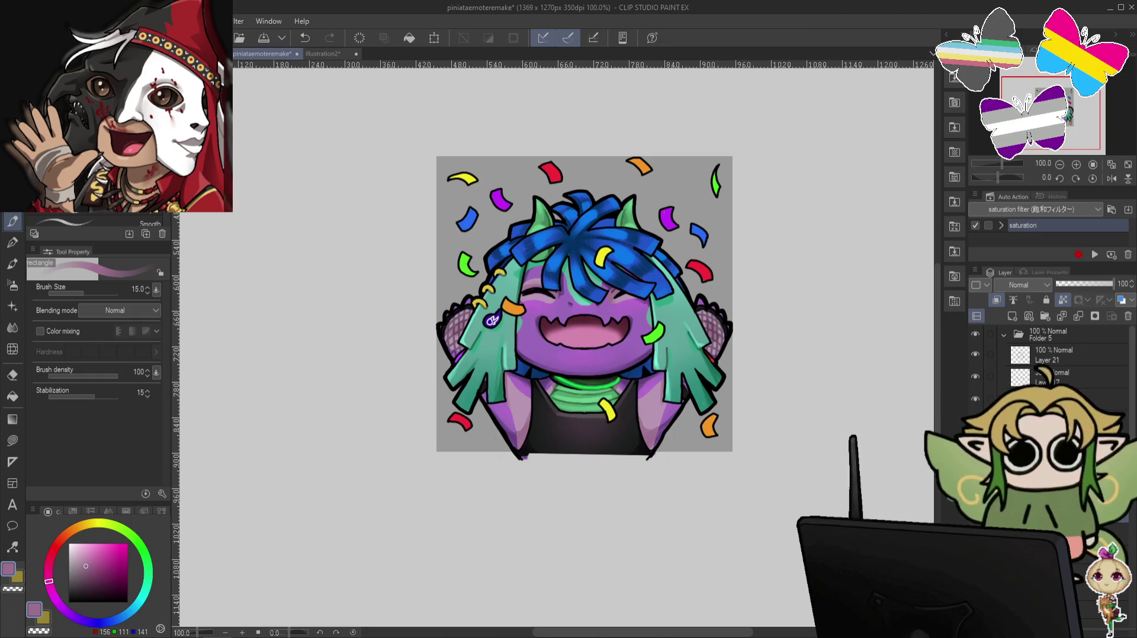
key(ctrl+z)
key(ctrl+y)
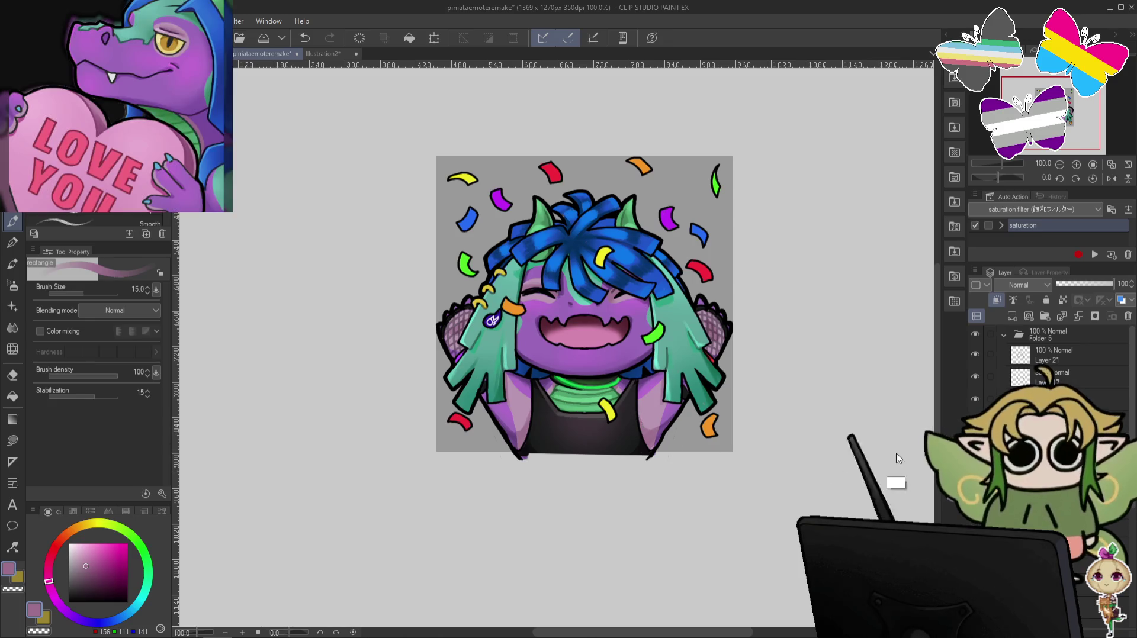
scroll(586, 386, up, 2)
Touch up the glowing collar in its bright green, then add a new layer above Layer 21.
alt+click(544, 395)
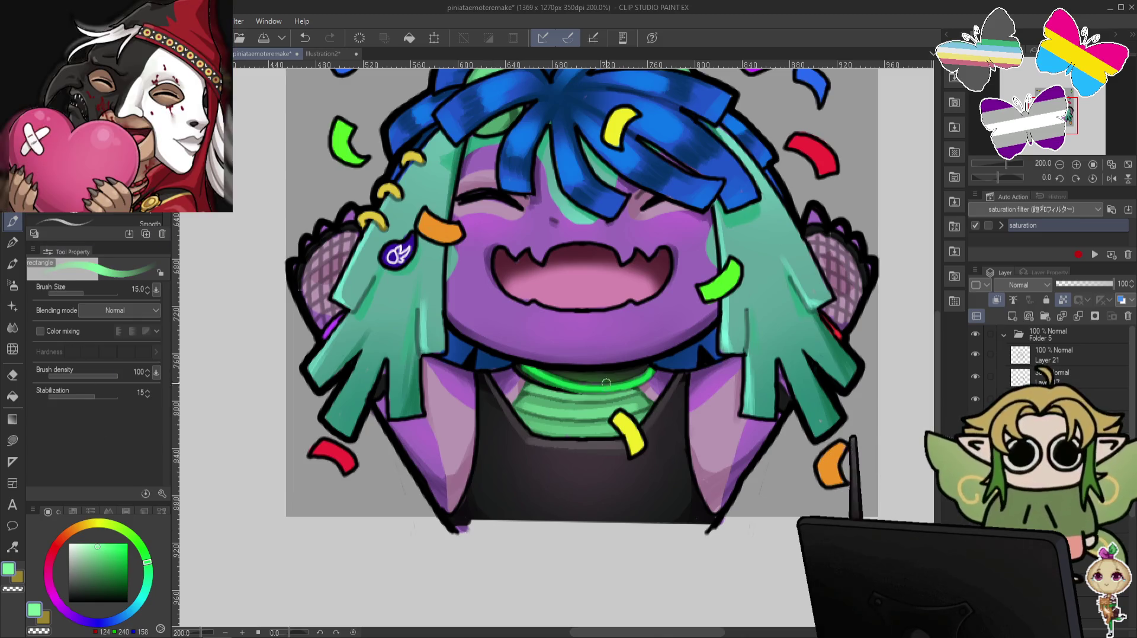
drag(567, 388, 615, 386)
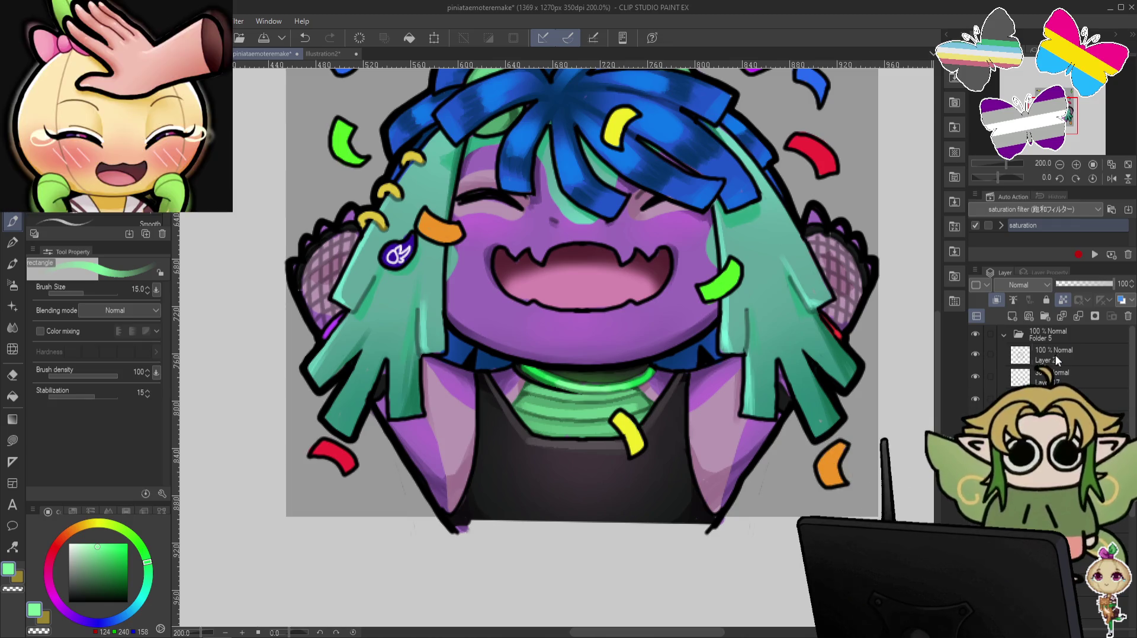
key(ctrl+shift+n)
Spray a soft salmon-red airbrush glow beside the right hair.
click(12, 285)
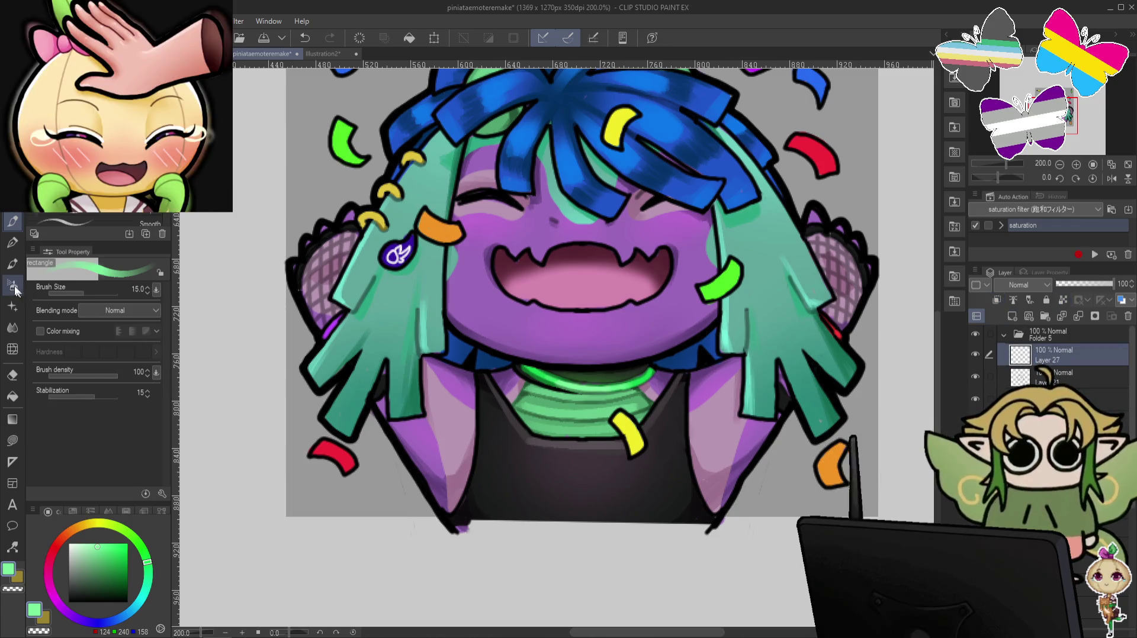
click(60, 542)
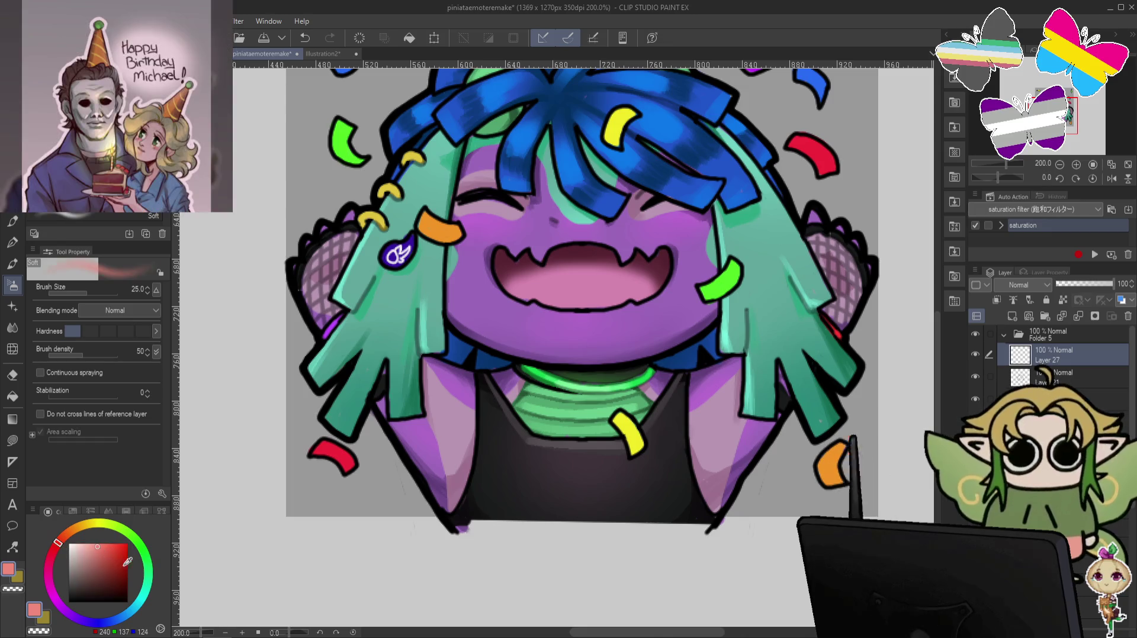
drag(827, 316, 849, 340)
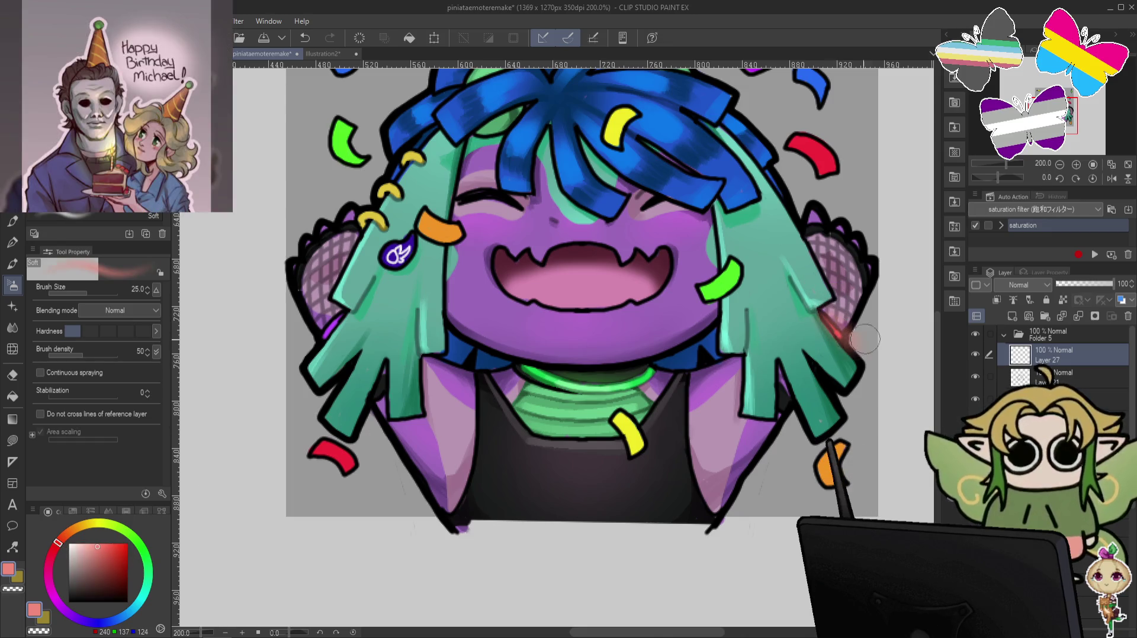
key(ctrl+z)
key(bracketleft)
key(bracketleft)
key(bracketleft)
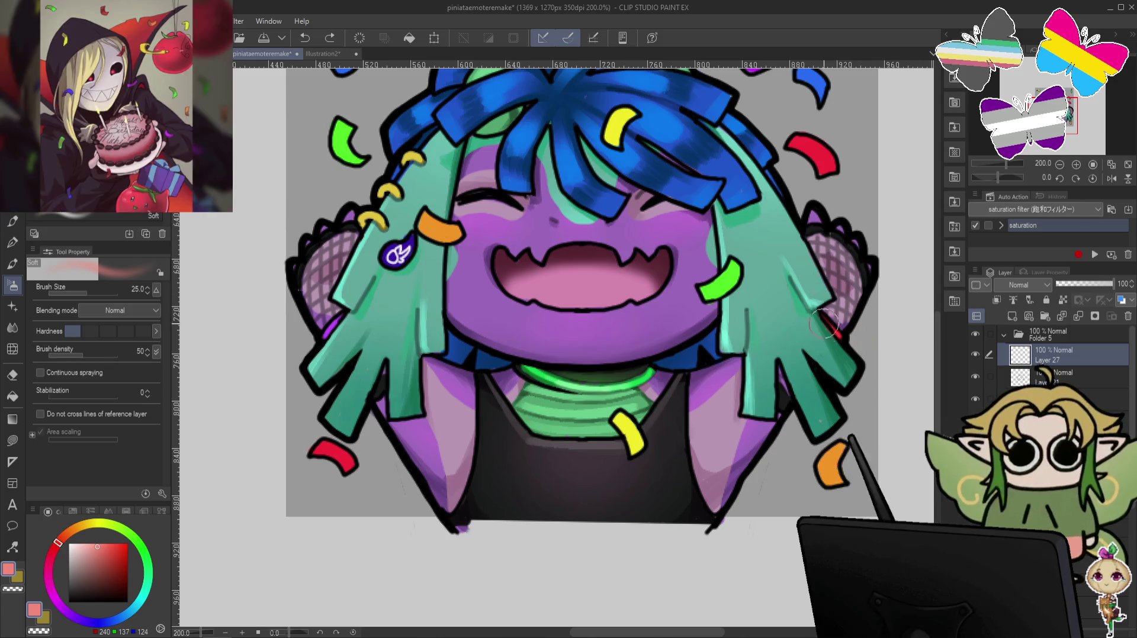
drag(820, 311, 846, 339)
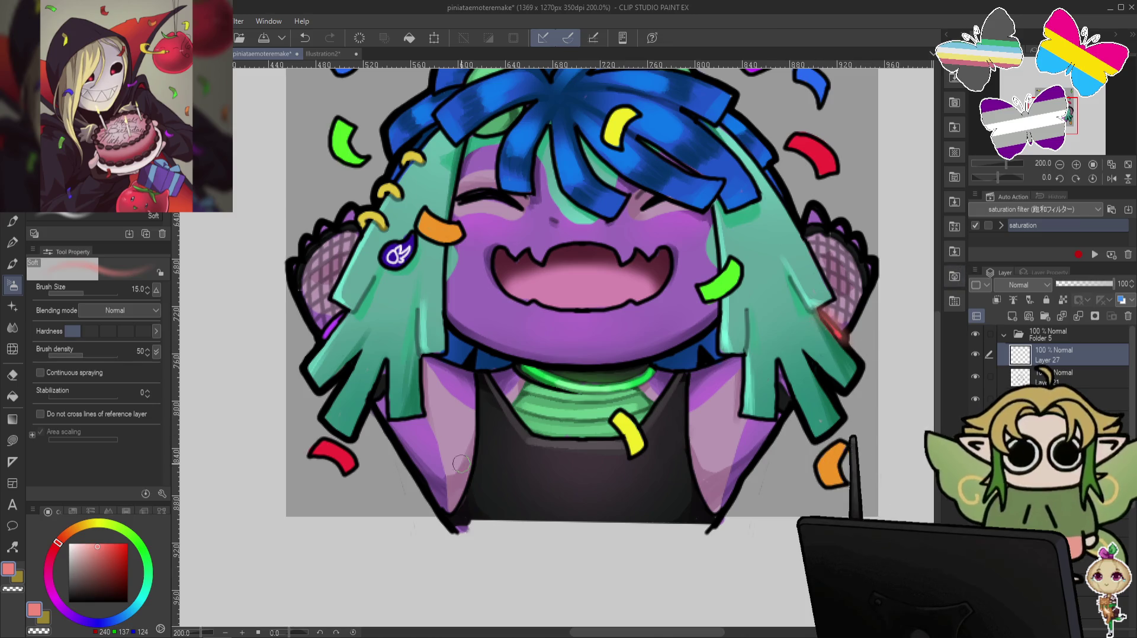
click(57, 603)
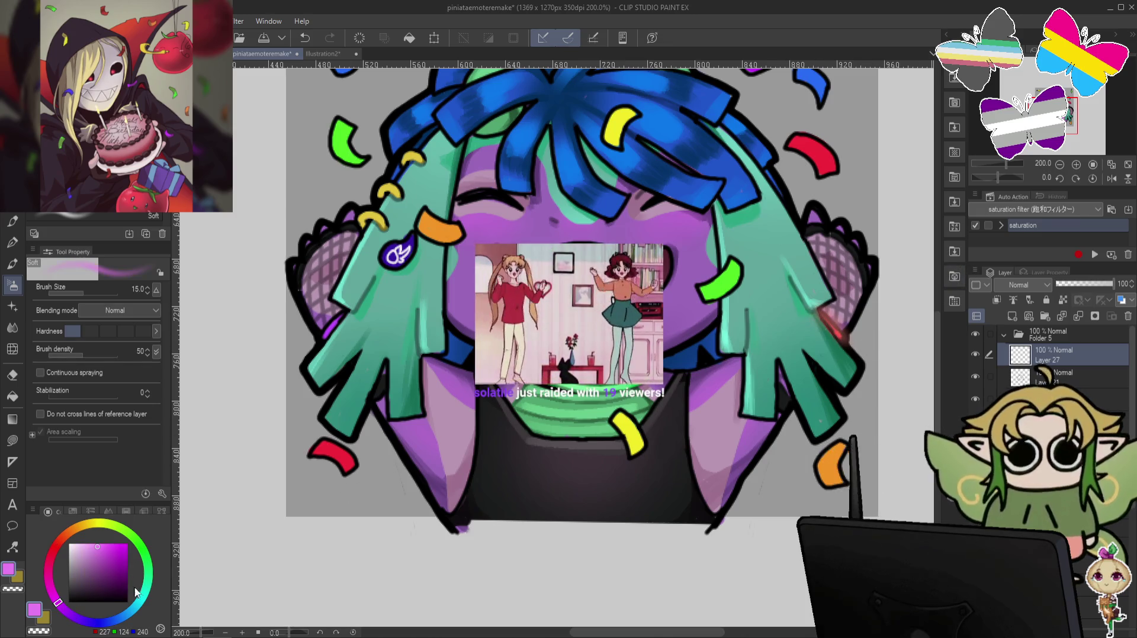
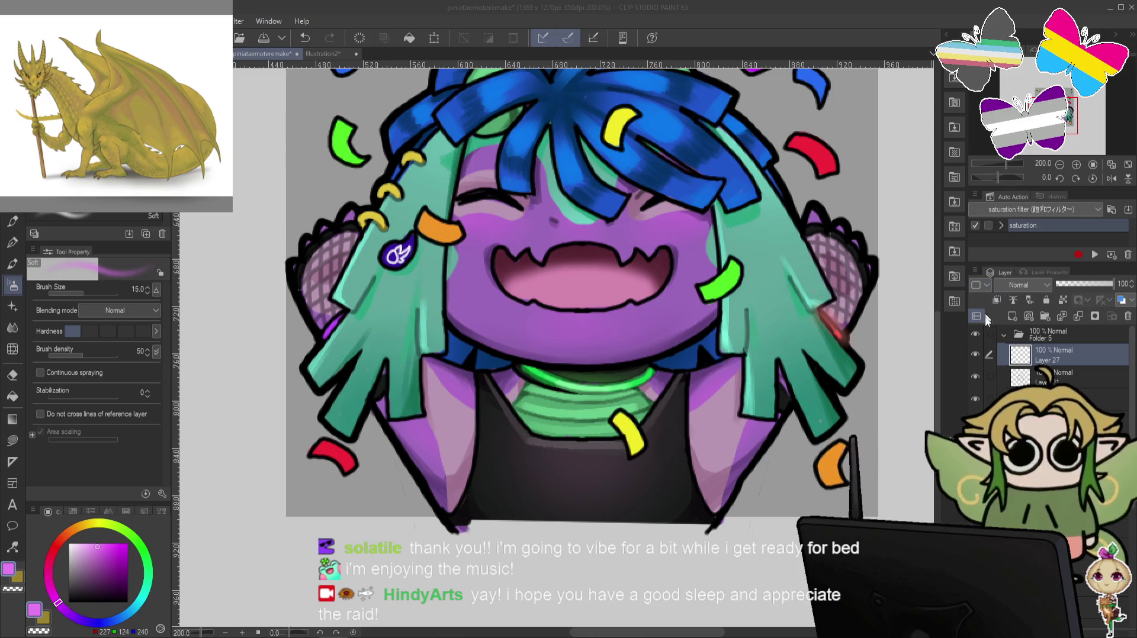
Pick a bright mint green and airbrush three soft strokes along the neck collar.
click(314, 329)
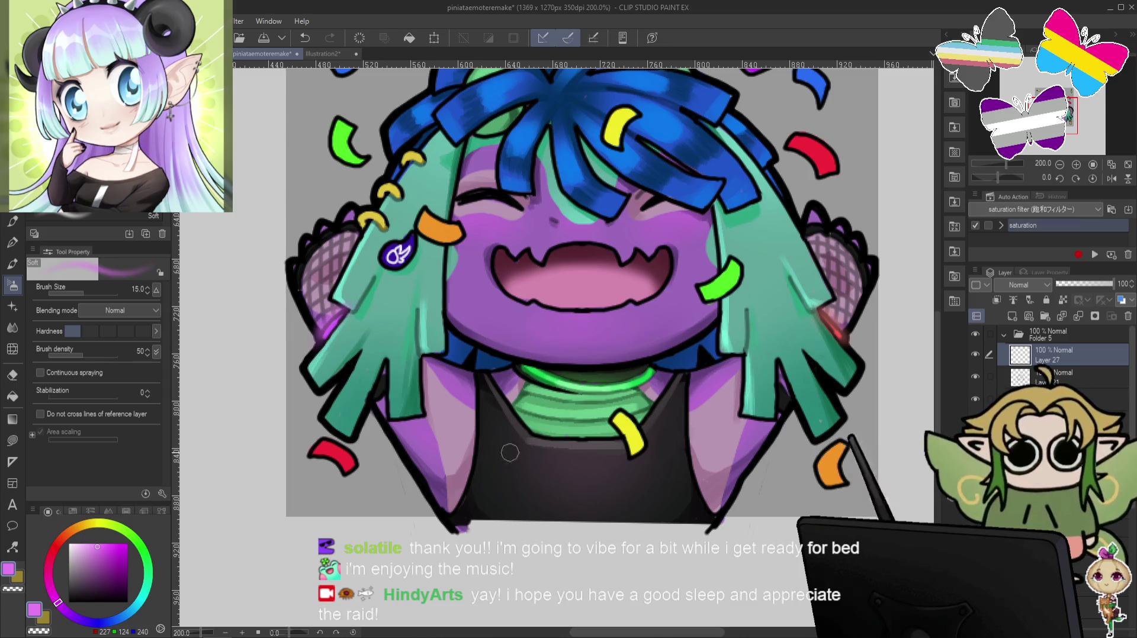
click(144, 563)
click(106, 543)
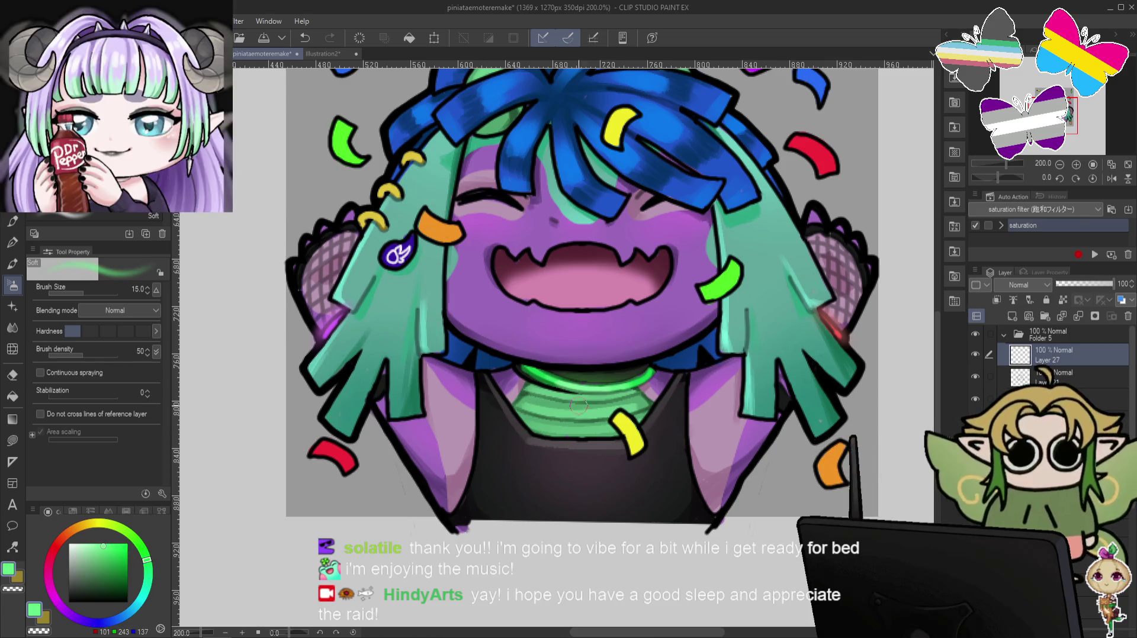
mouse_move(512, 370)
mouse_down()
mouse_move(610, 396)
mouse_move(657, 388)
mouse_up()
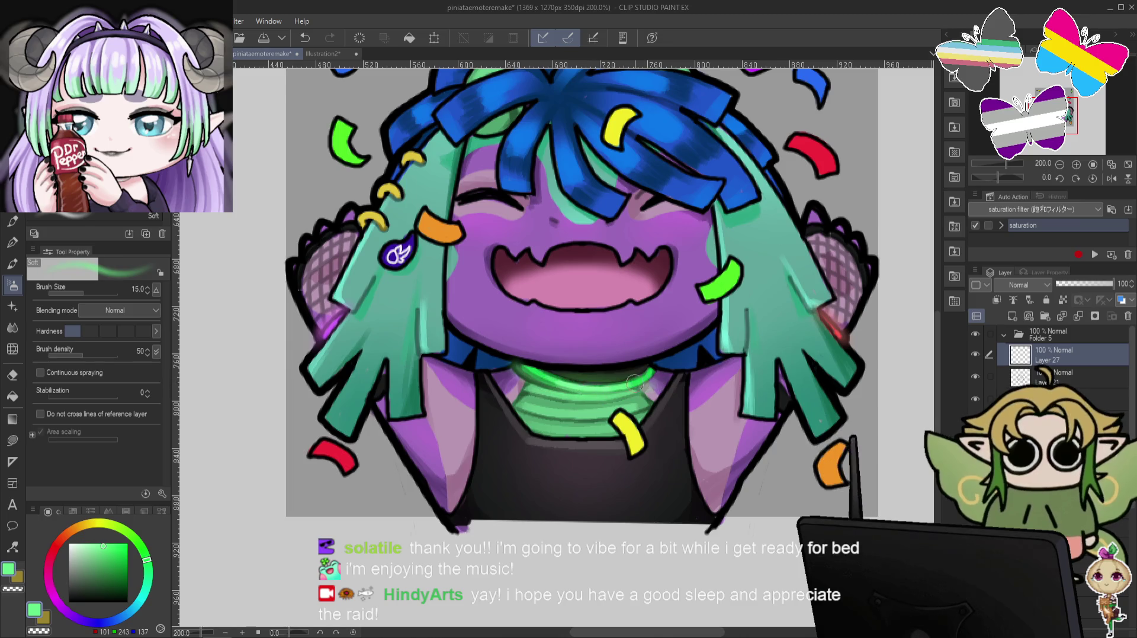
drag(542, 376, 640, 379)
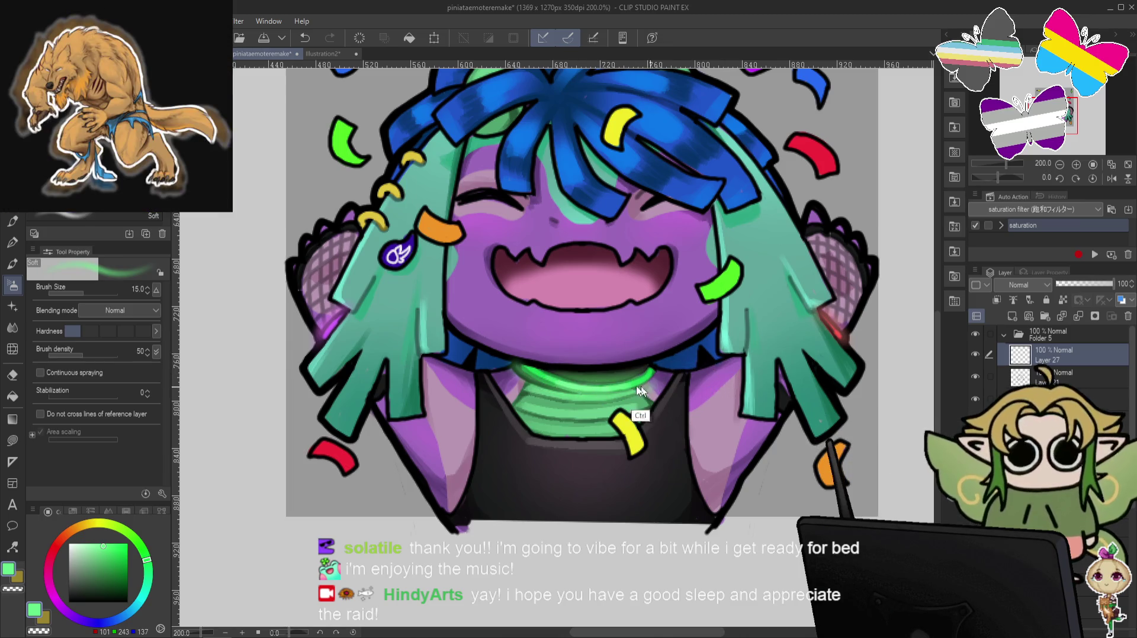
drag(533, 376, 641, 373)
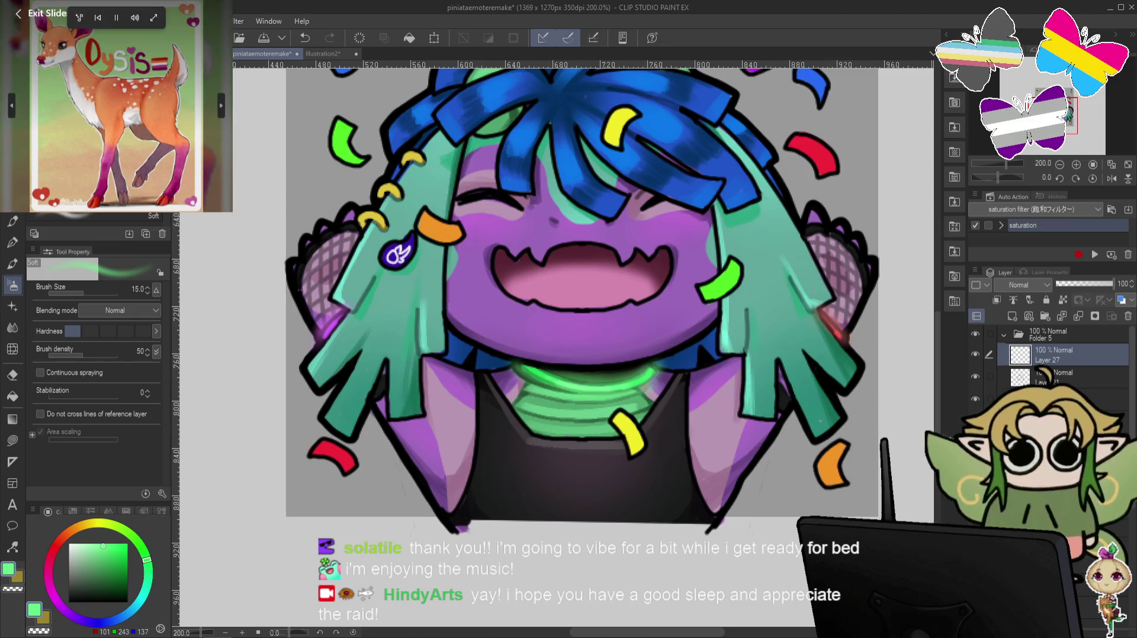
Zoom out to 135% and cycle Layer 27's blending modes, ending on Subtract.
scroll(829, 471, down, 2)
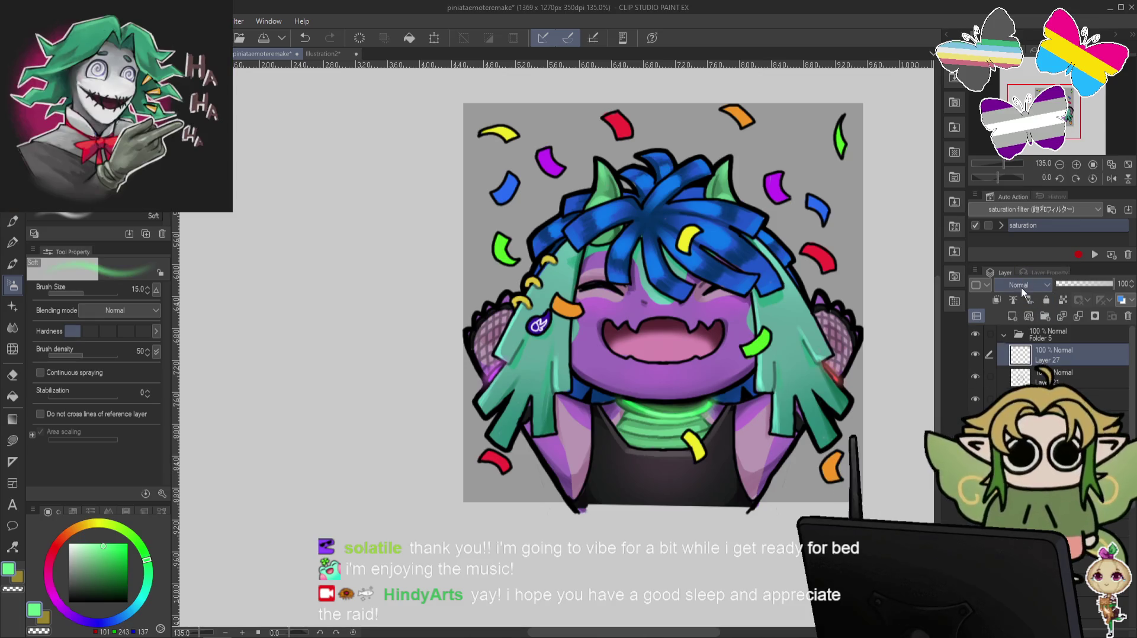
scroll(1020, 285, down, 1)
scroll(1021, 286, down, 1)
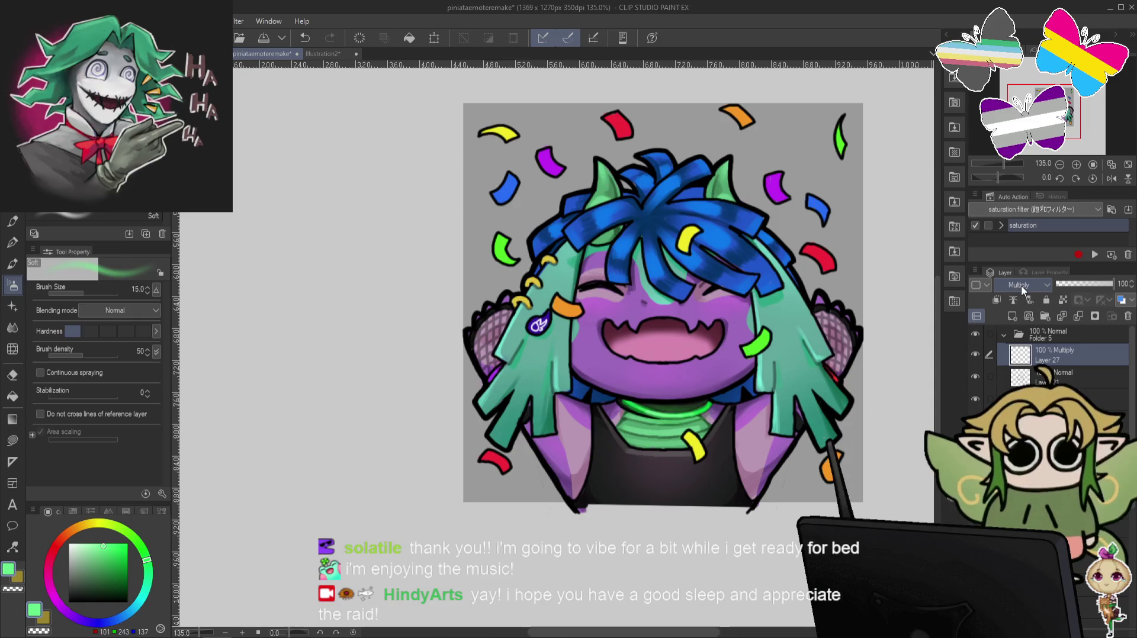
scroll(1020, 285, down, 3)
scroll(1020, 286, up, 2)
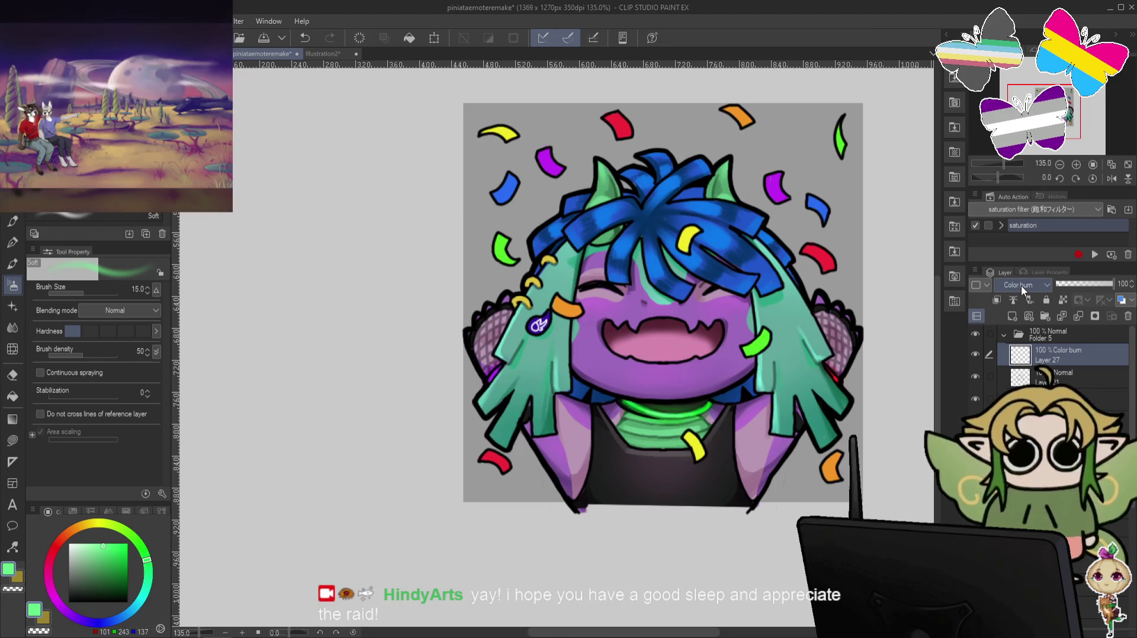
scroll(1021, 285, down, 1)
scroll(1021, 285, down, 2)
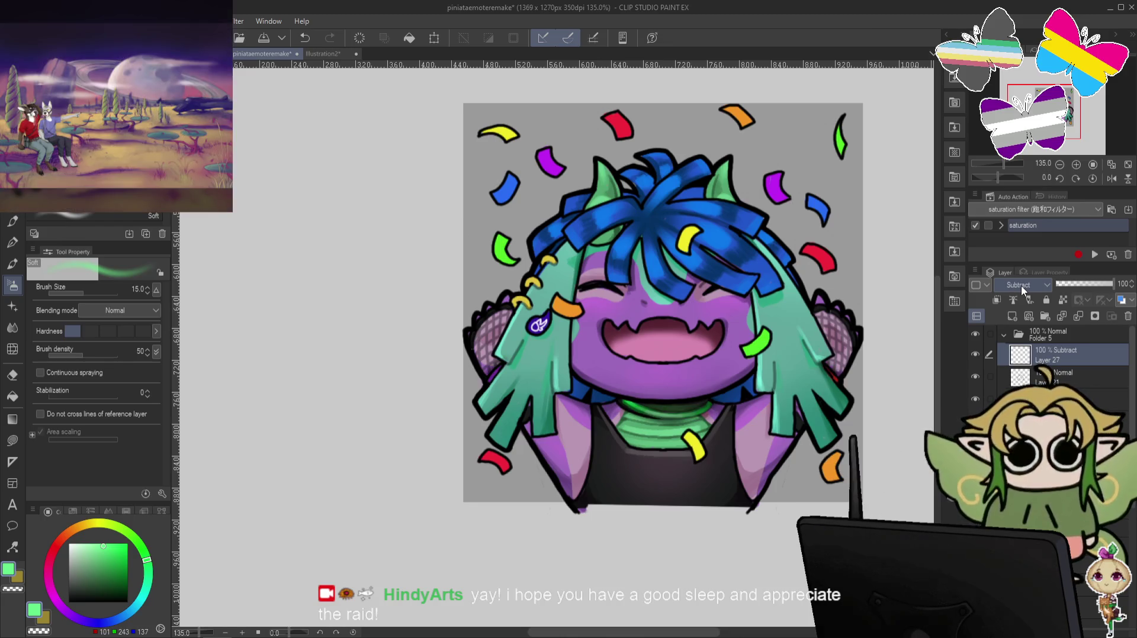
scroll(1021, 286, down, 1)
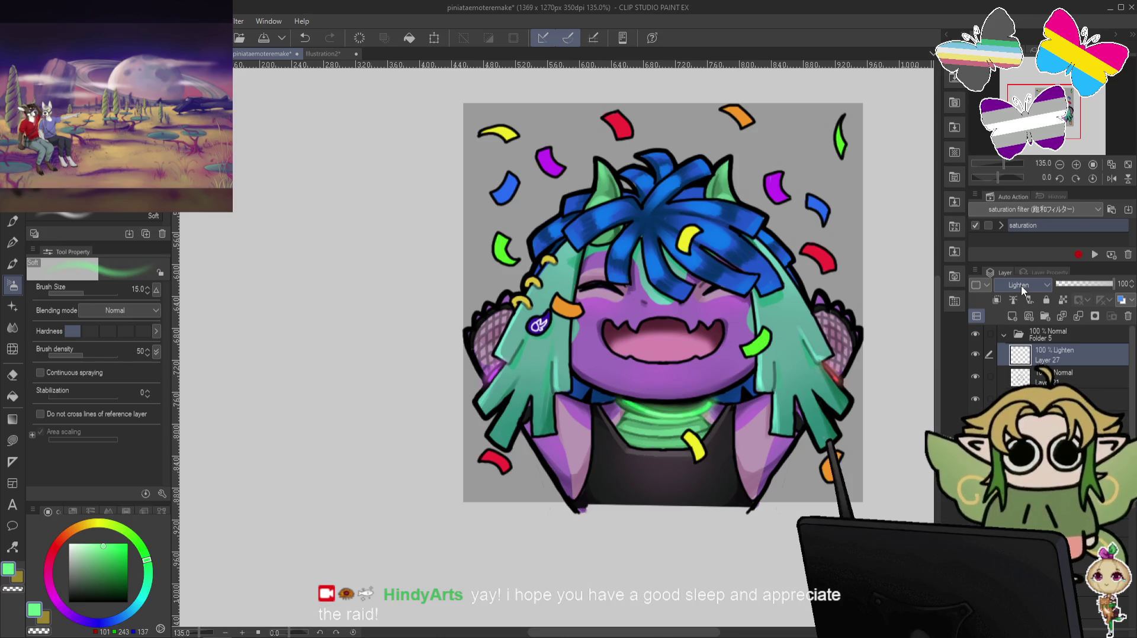